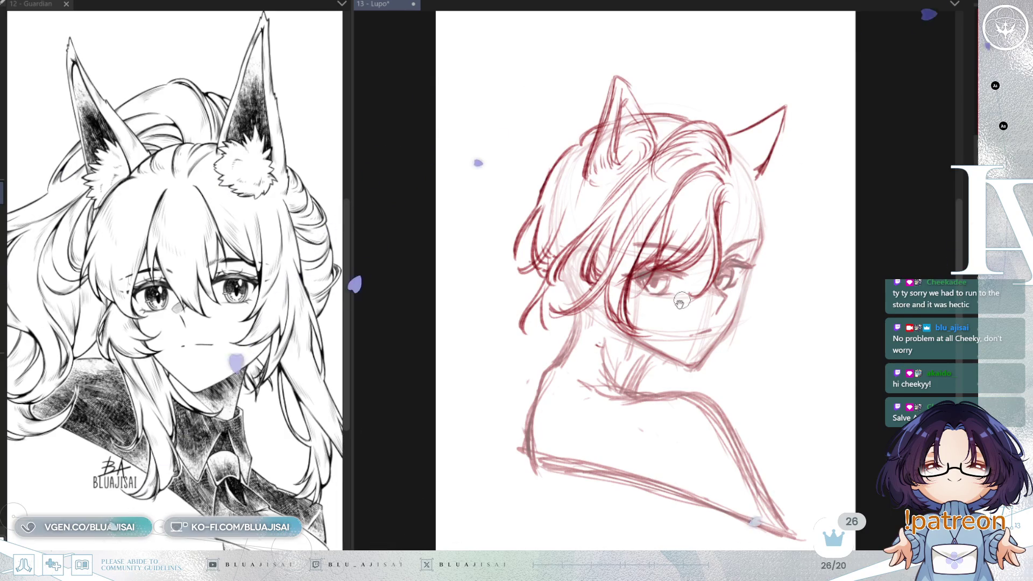
Step: Draw a red neck line below Lupo's jaw and begin hair strands beside it
left_click_drag(645, 248, 629, 236)
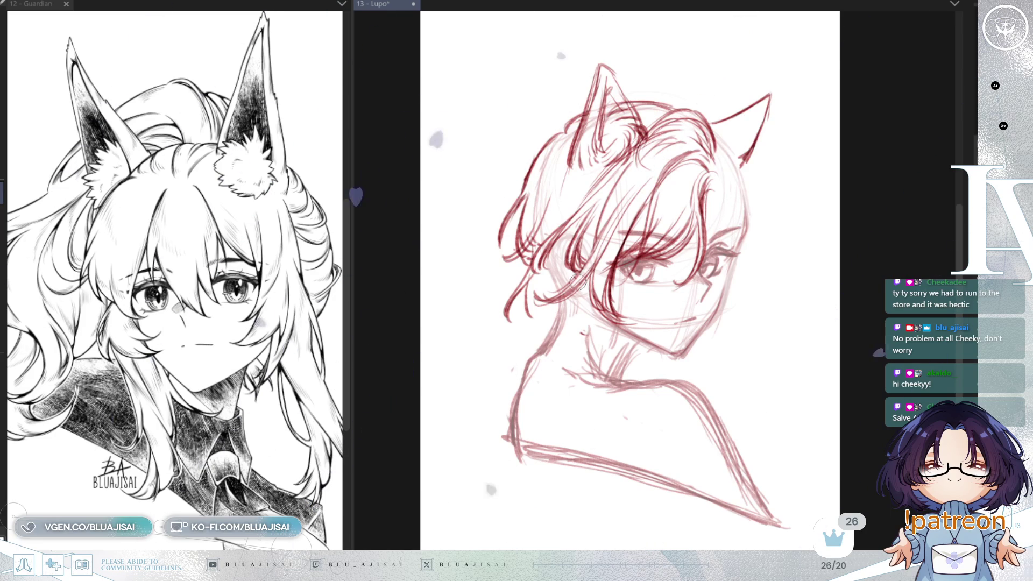
mouse_move(571, 291)
left_mouse_down()
mouse_move(563, 373)
mouse_move(545, 380)
left_mouse_up()
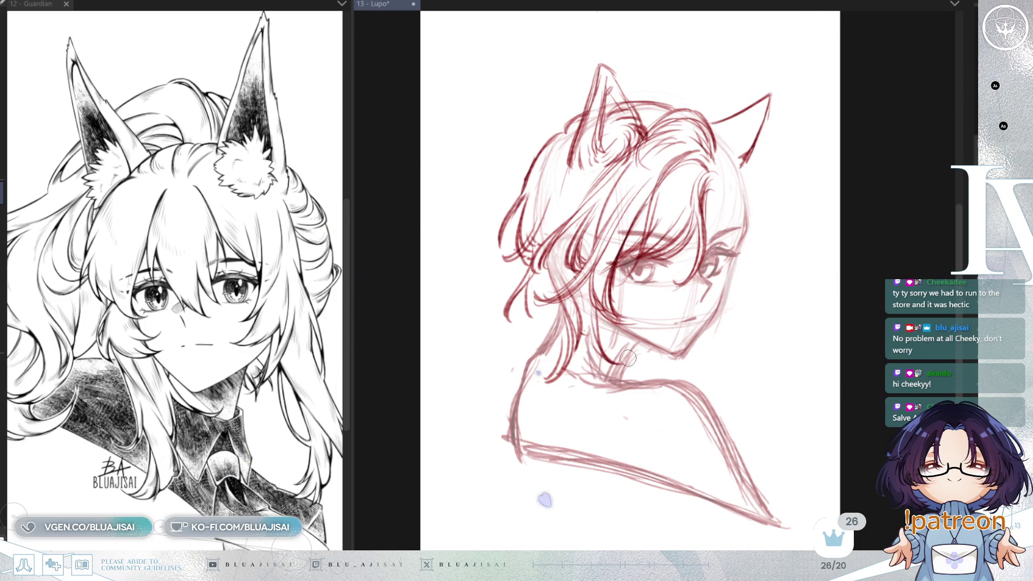
left_click_drag(542, 301, 517, 349)
left_click_drag(538, 298, 513, 351)
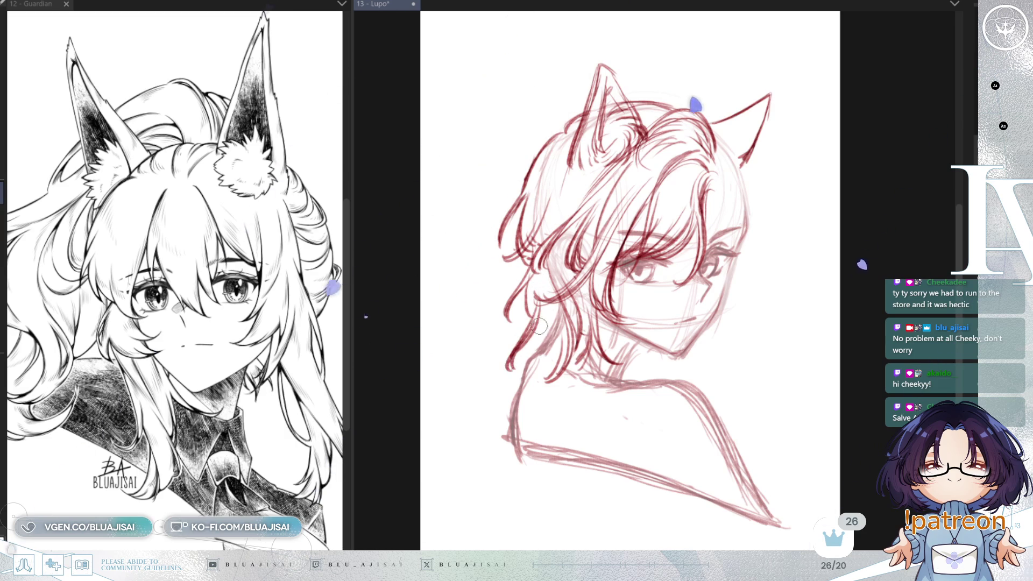
Step: Add more hair strokes beside the neck and darken the strands along the left hair
left_click_drag(559, 319, 542, 371)
left_click_drag(562, 323, 546, 366)
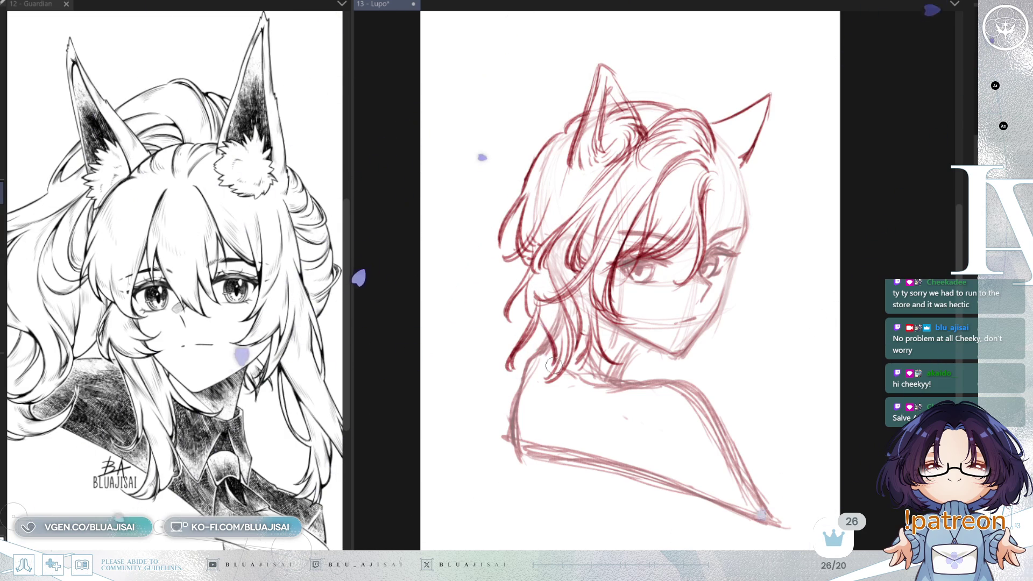
left_click_drag(535, 277, 522, 327)
left_click_drag(533, 278, 519, 339)
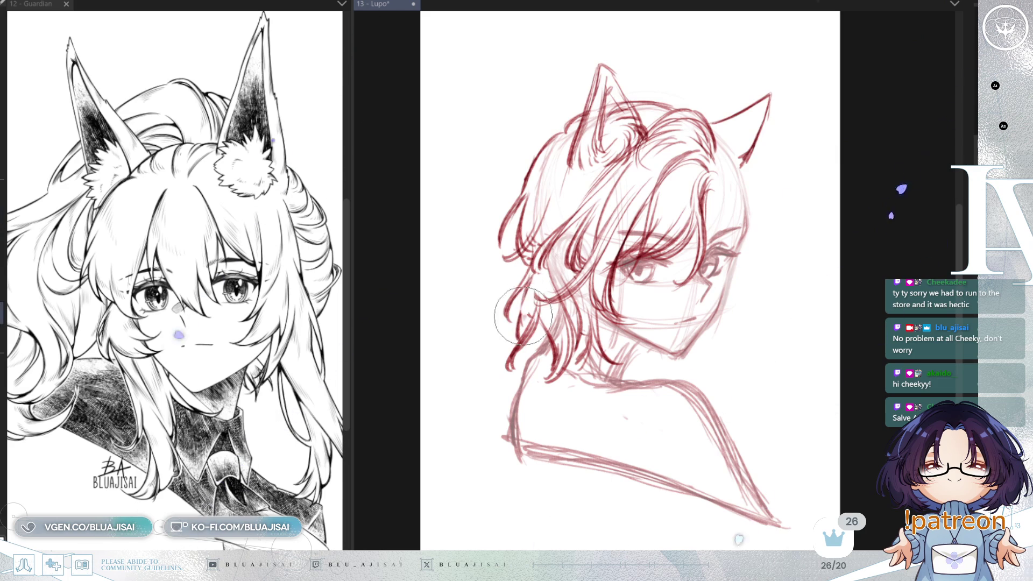
left_click_drag(529, 281, 519, 320)
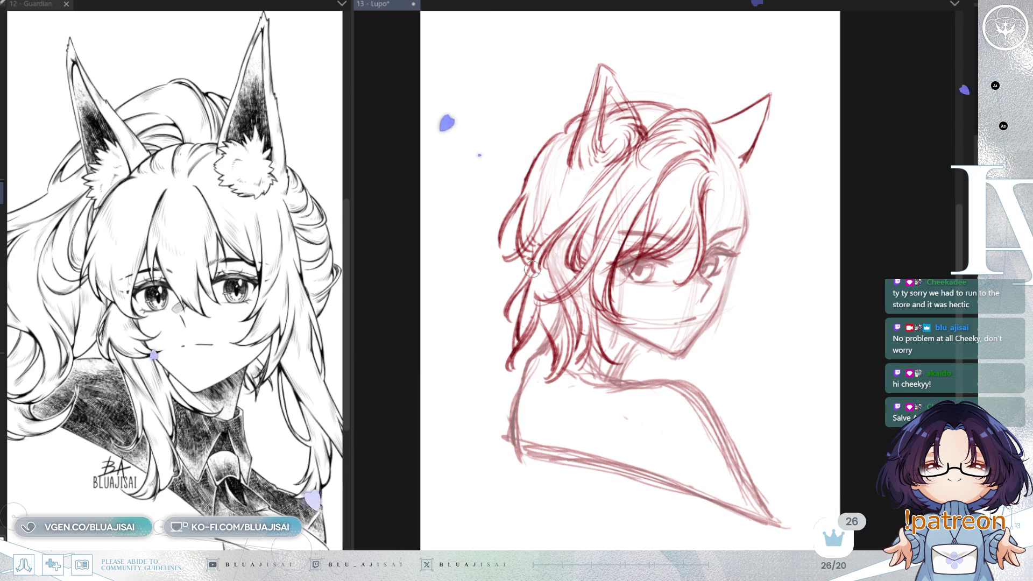
Step: Resize the brush, then lighten the left hair tips and erase and redraw the left strands
key("e")
key("p")
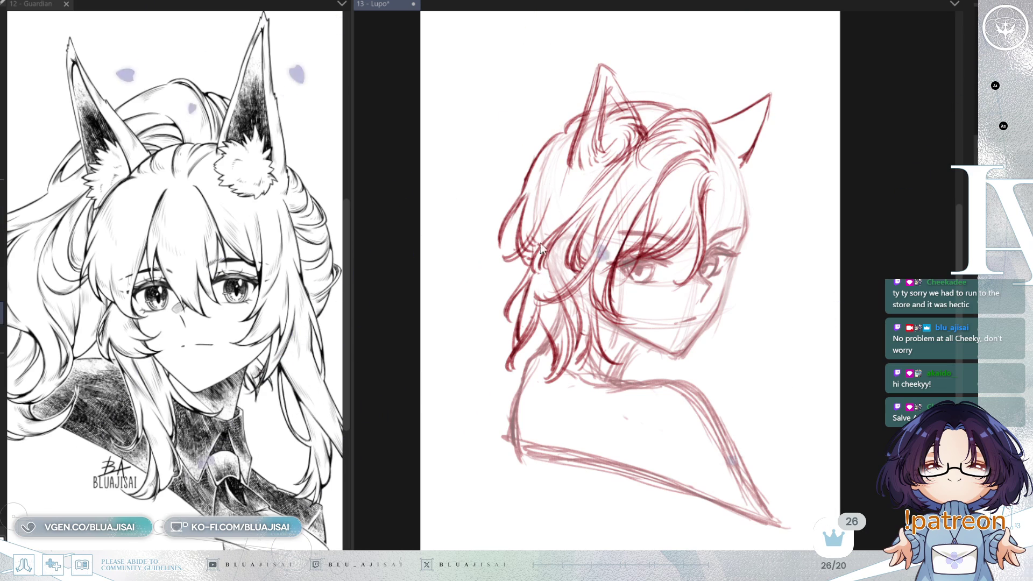
left_click_drag(548, 199, 521, 231)
mouse_move(497, 271)
left_mouse_down()
mouse_move(533, 215)
mouse_move(509, 248)
mouse_move(506, 299)
left_mouse_up()
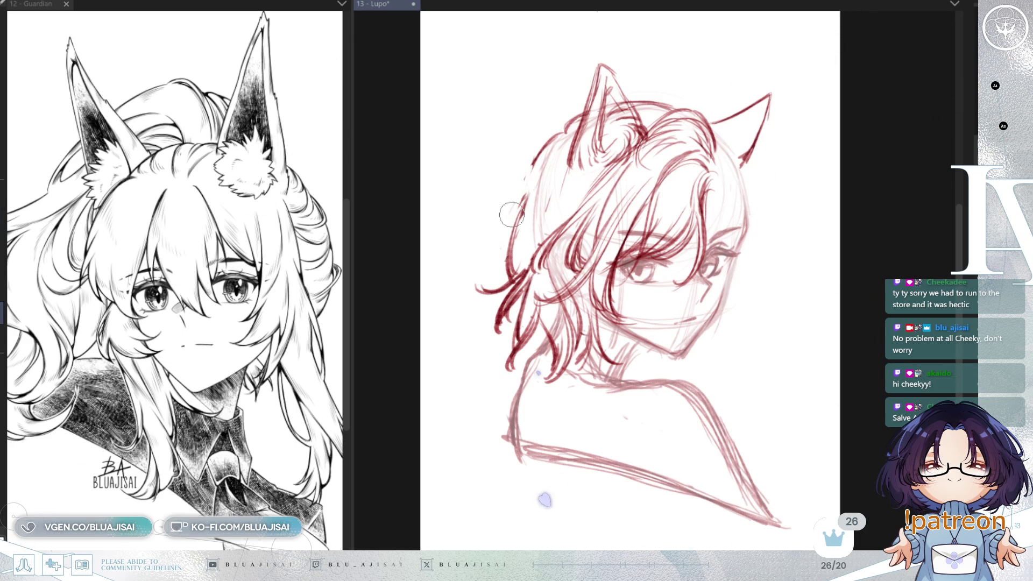
Step: Redraw and darken the line down Lupo's left hair edge, undoing one misplaced stroke
left_click_drag(536, 156, 513, 258)
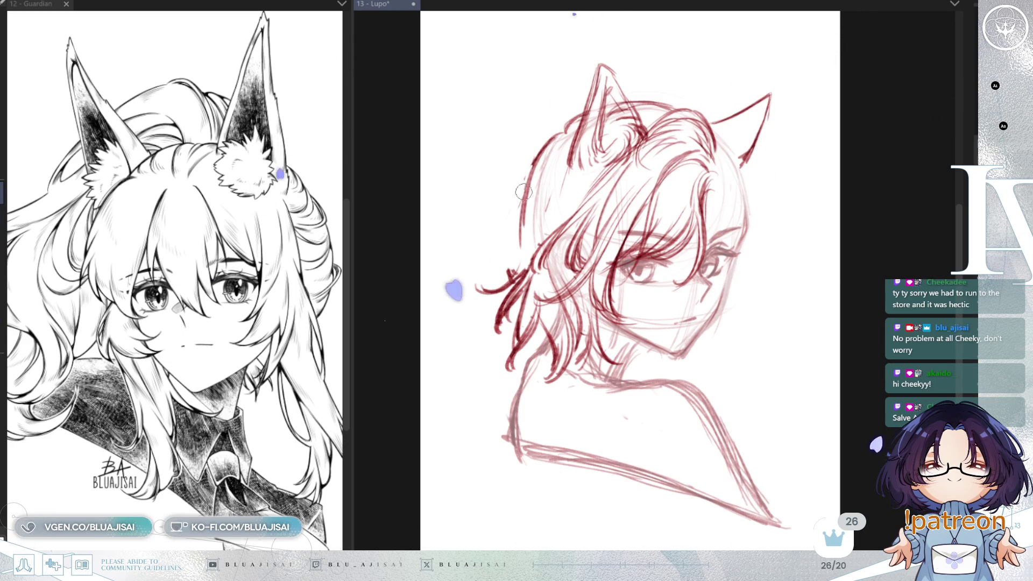
left_click_drag(538, 151, 513, 242)
key("ctrl+z")
left_click_drag(529, 199, 501, 263)
left_click_drag(557, 156, 523, 212)
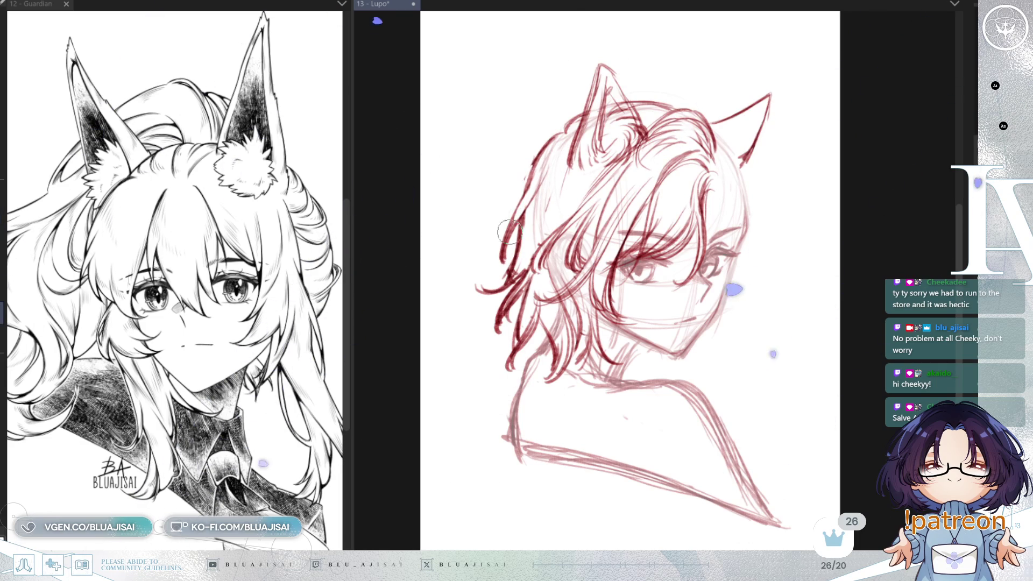
left_click_drag(539, 183, 509, 245)
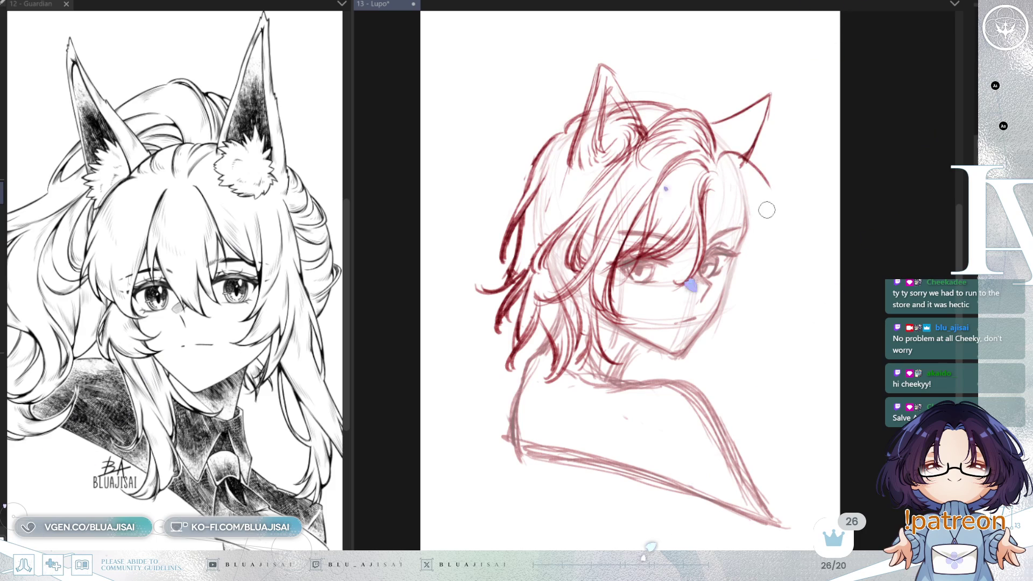
Step: Add a curl and a curving strand by the right ear, check it mirrored, and save
key("ctrl+z")
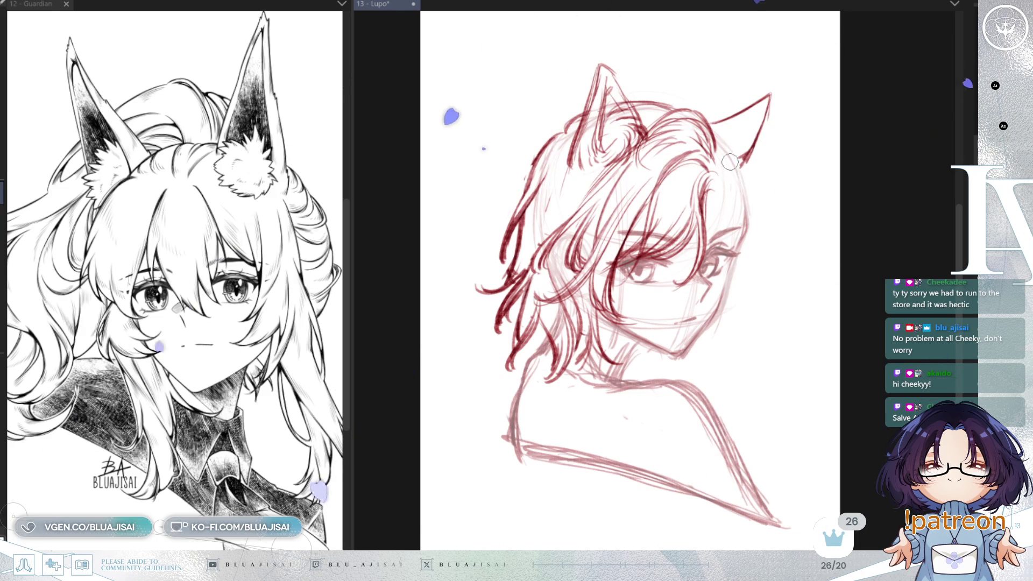
left_click_drag(718, 163, 763, 161)
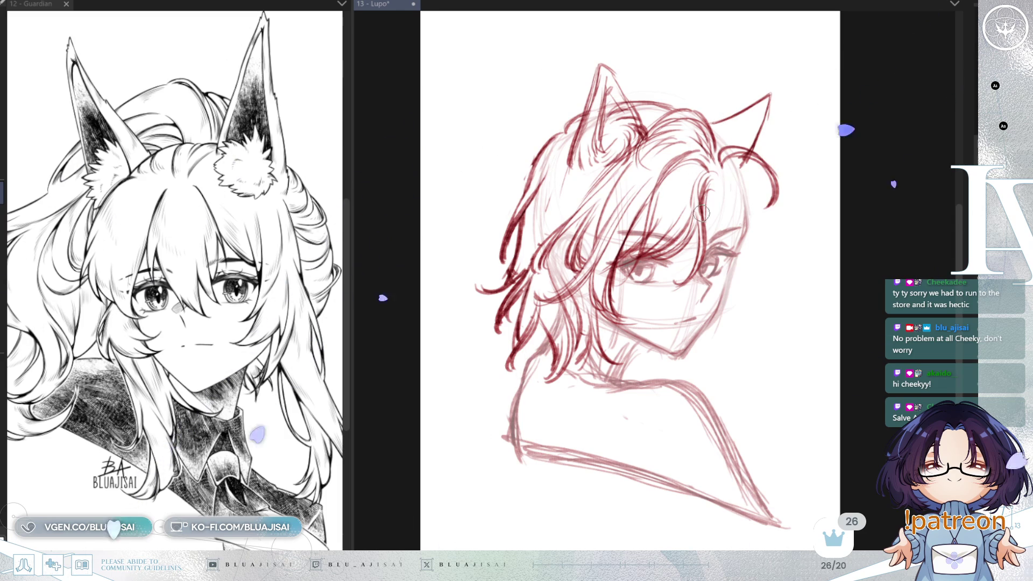
key("h")
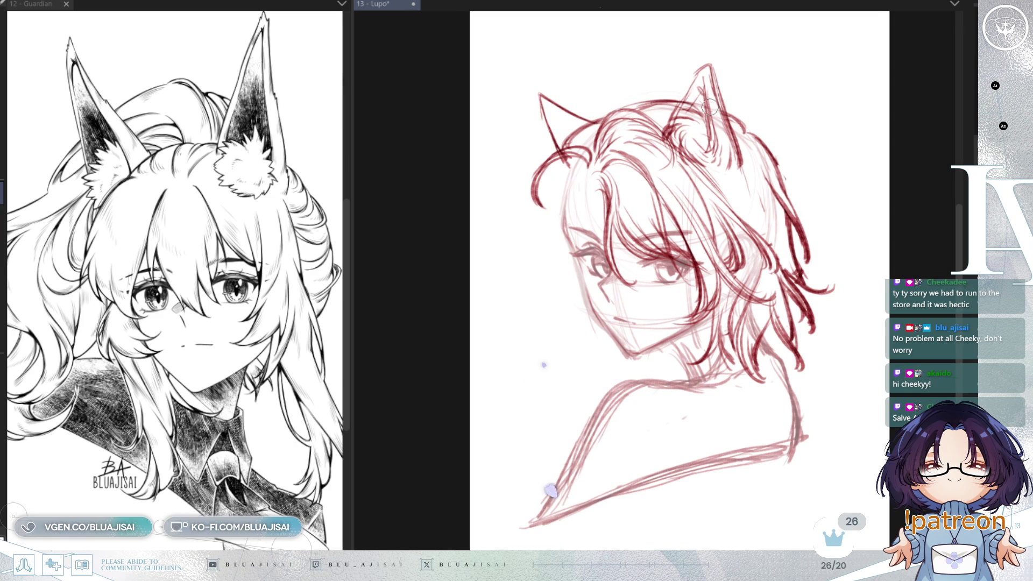
key("h")
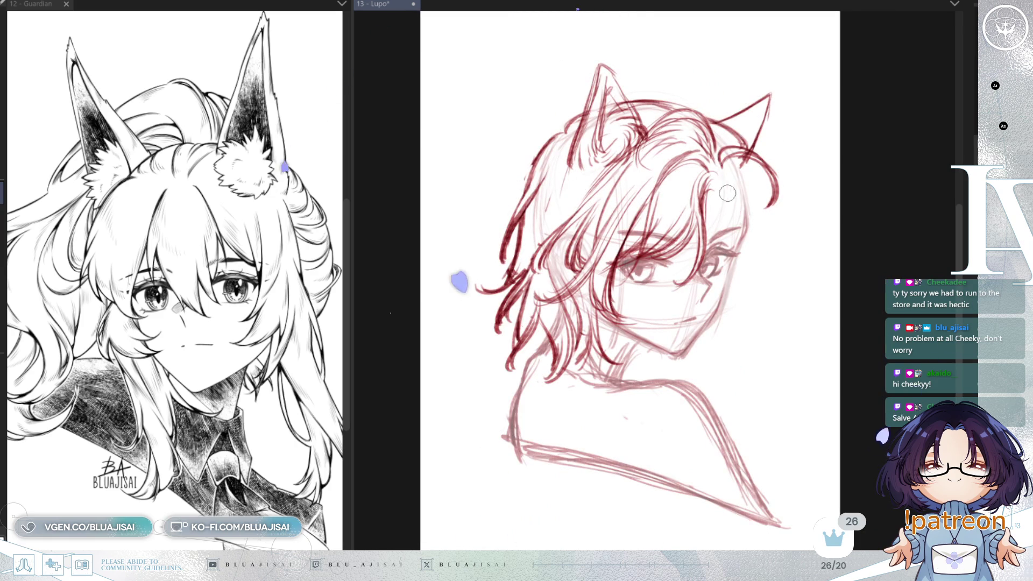
left_click_drag(715, 185, 703, 222)
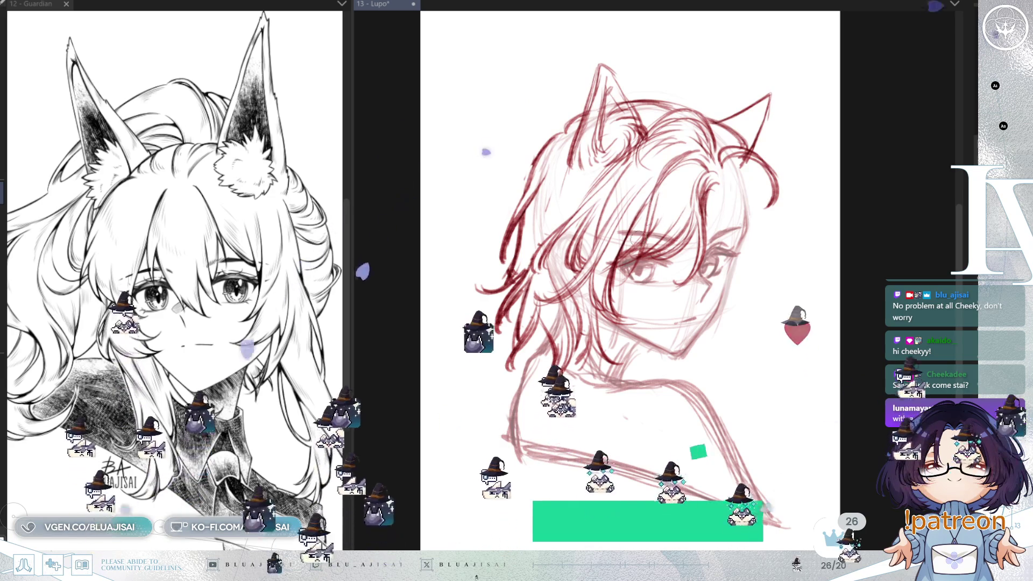
key("ctrl+s")
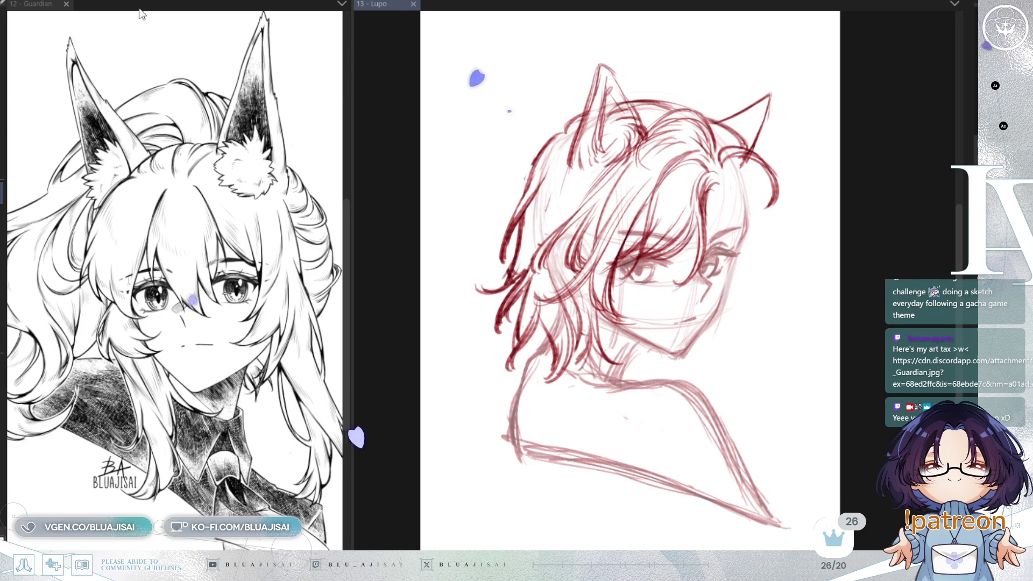
Step: Create a new blank illustration canvas and widen its panel over the reference
key("ctrl+n")
key("Return")
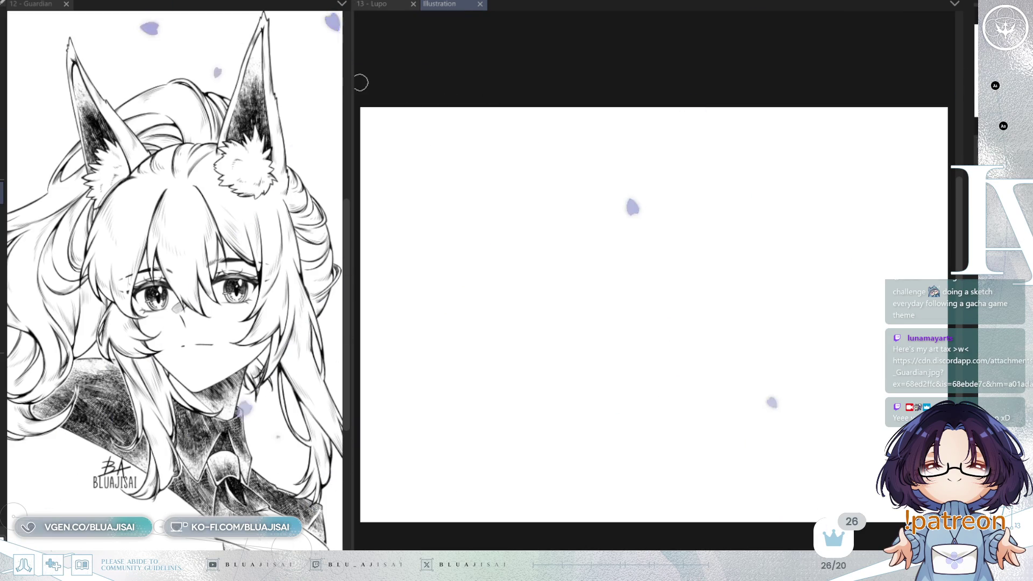
left_click_drag(353, 81, 86, 83)
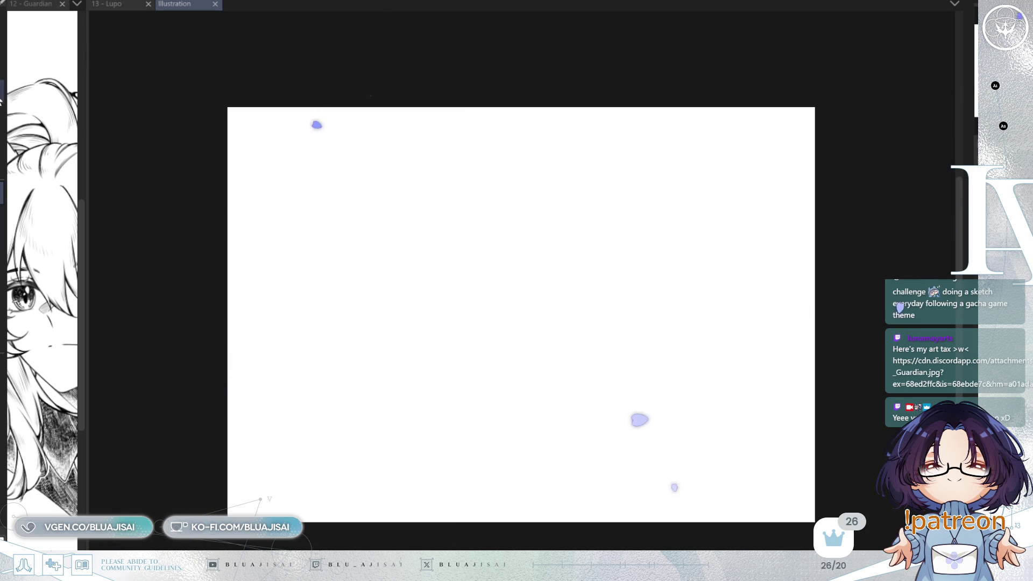
Step: Paste the Day 12 Guardian image and shrink it proportionally on the canvas
key("ctrl+v")
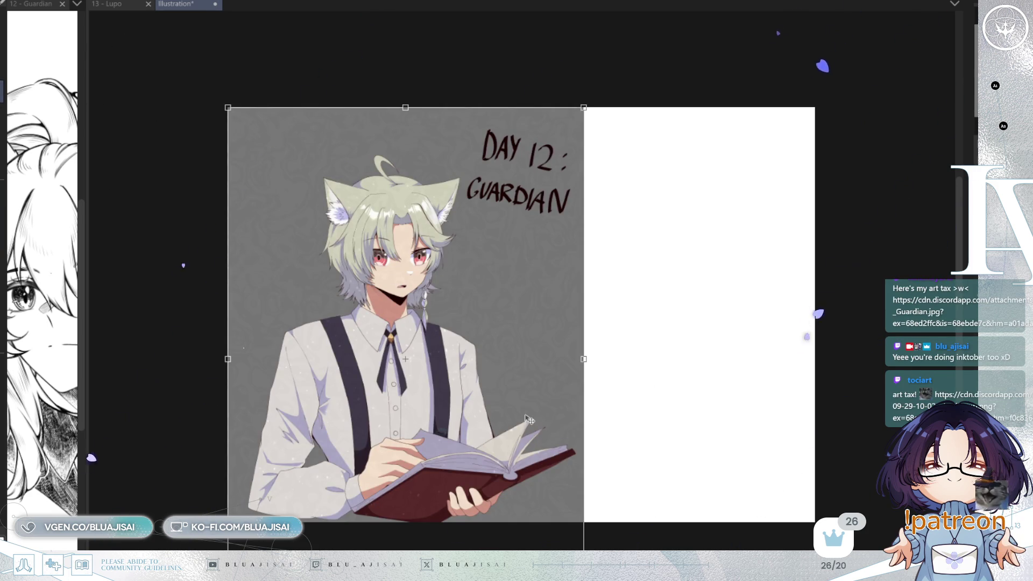
left_click_drag(584, 358, 522, 315)
left_click_drag(506, 523, 502, 522)
key("Return")
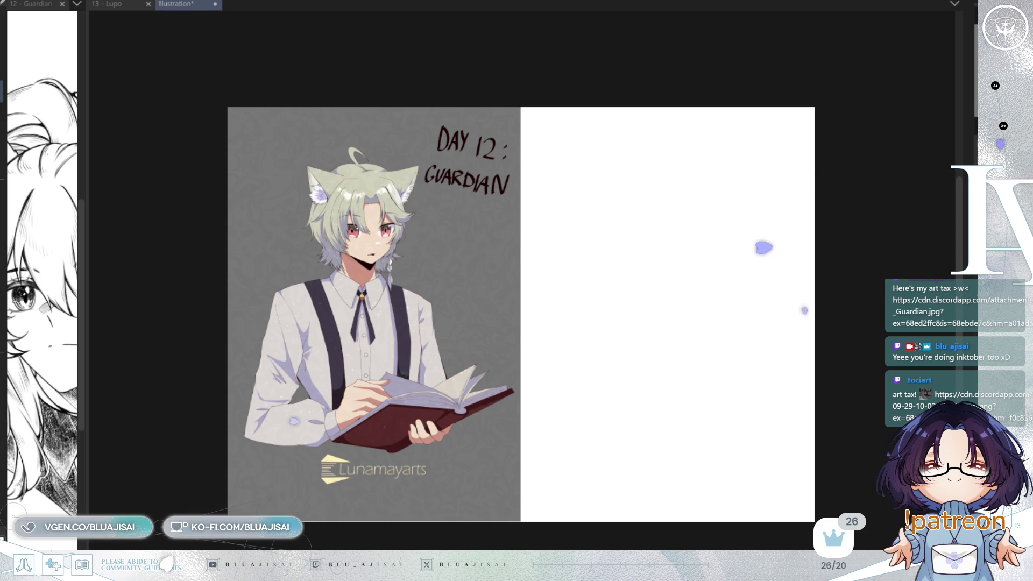
Step: Paste the red-and-black artwork, enlarge it into the right half, and zoom in
key("ctrl+v")
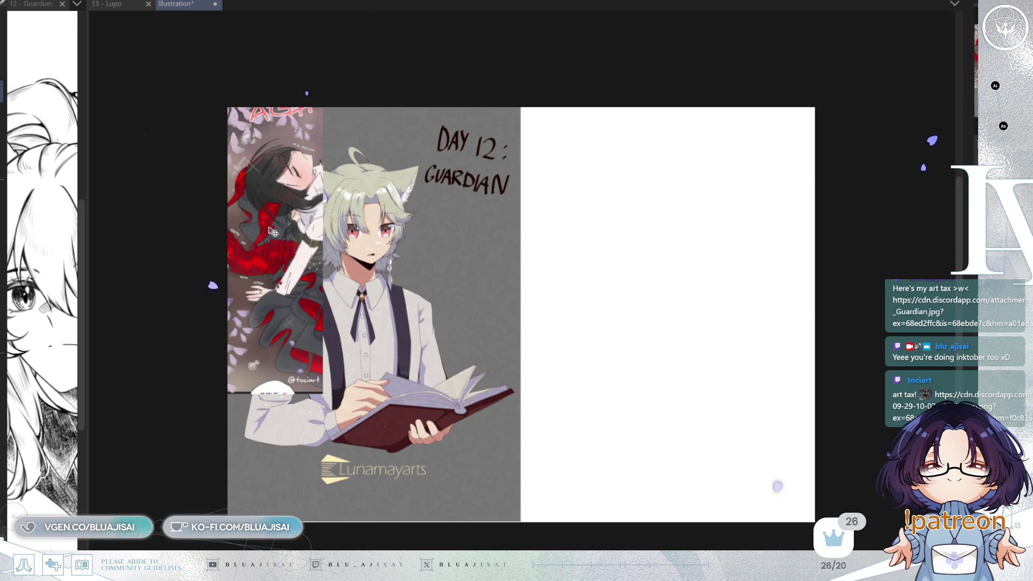
left_click_drag(273, 231, 679, 254)
key("ctrl+t")
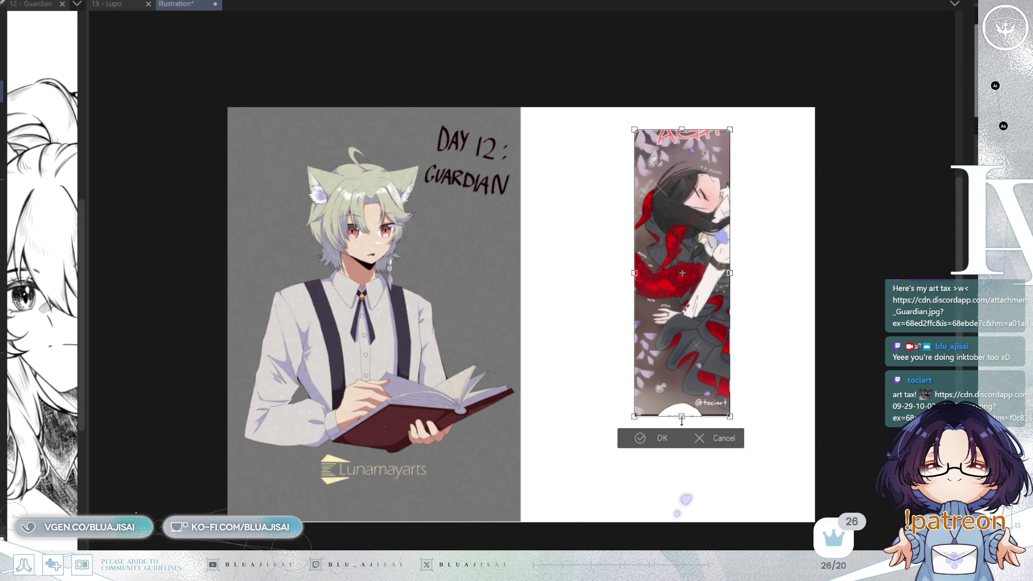
left_click_drag(681, 417, 700, 518)
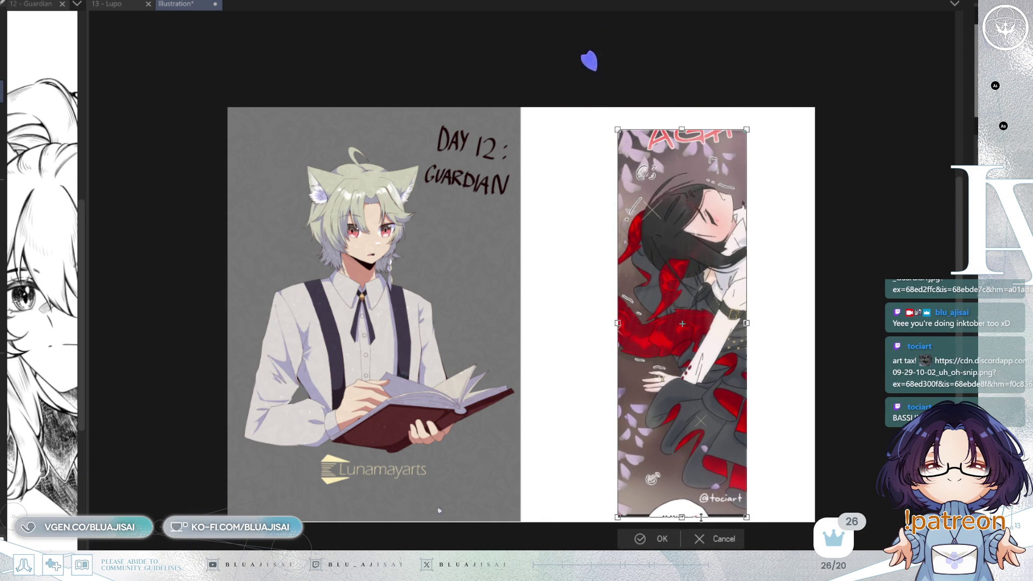
left_click_drag(681, 130, 683, 114)
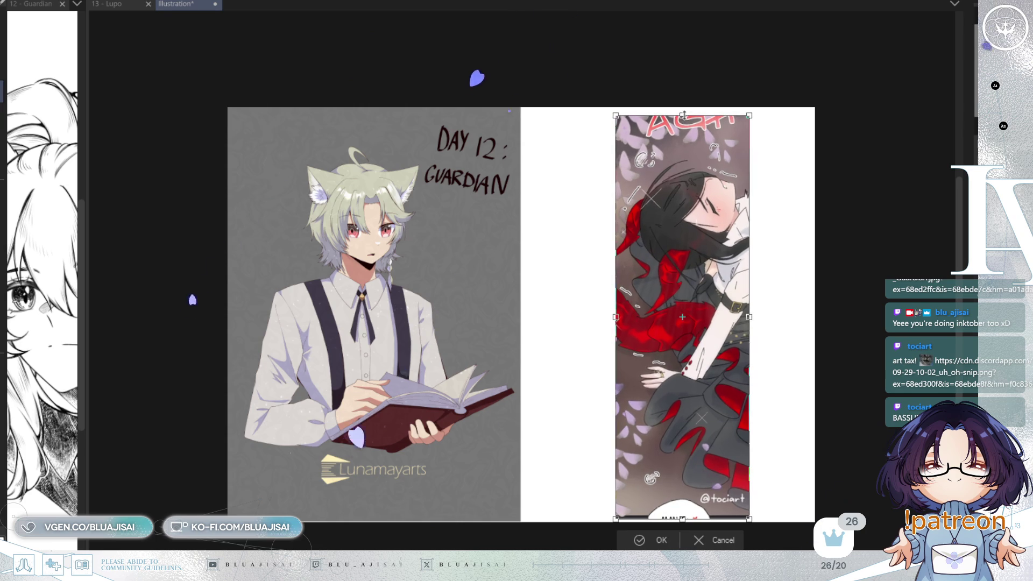
left_click(650, 535)
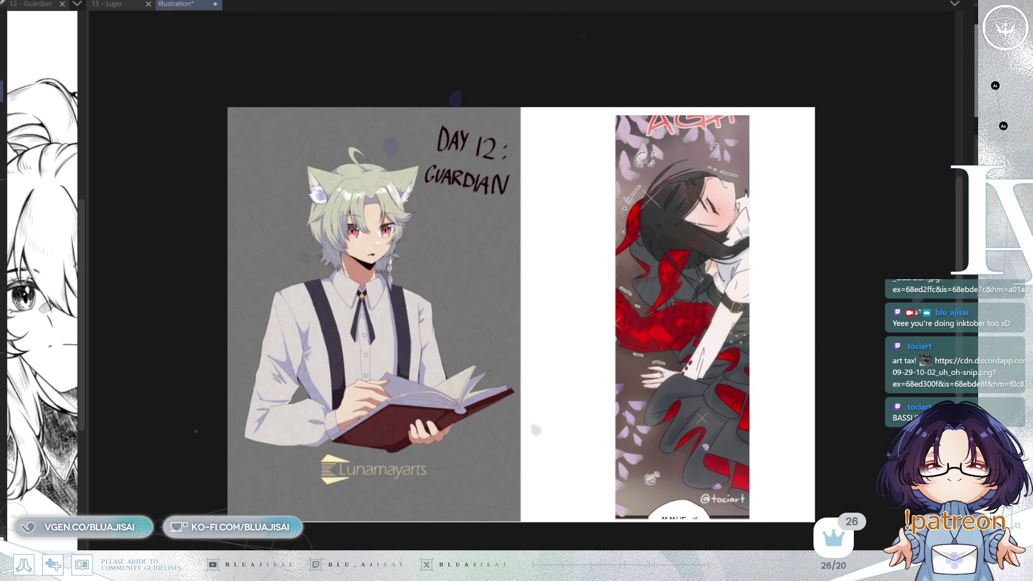
key("ctrl+plus")
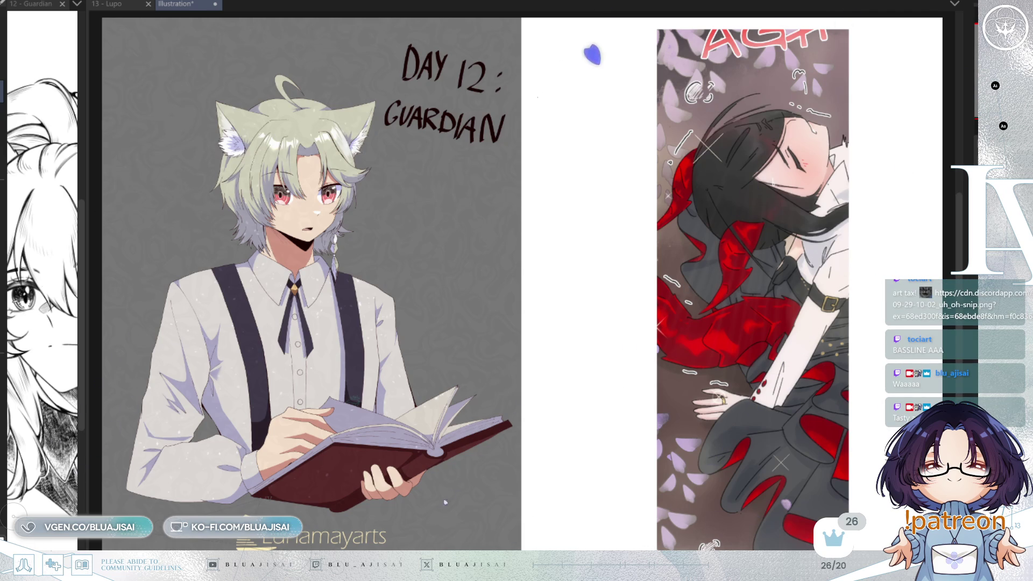
Step: Shift the right artwork further right and handwrite 'Art by' with the first artist's handle in red
left_click_drag(811, 224, 888, 224)
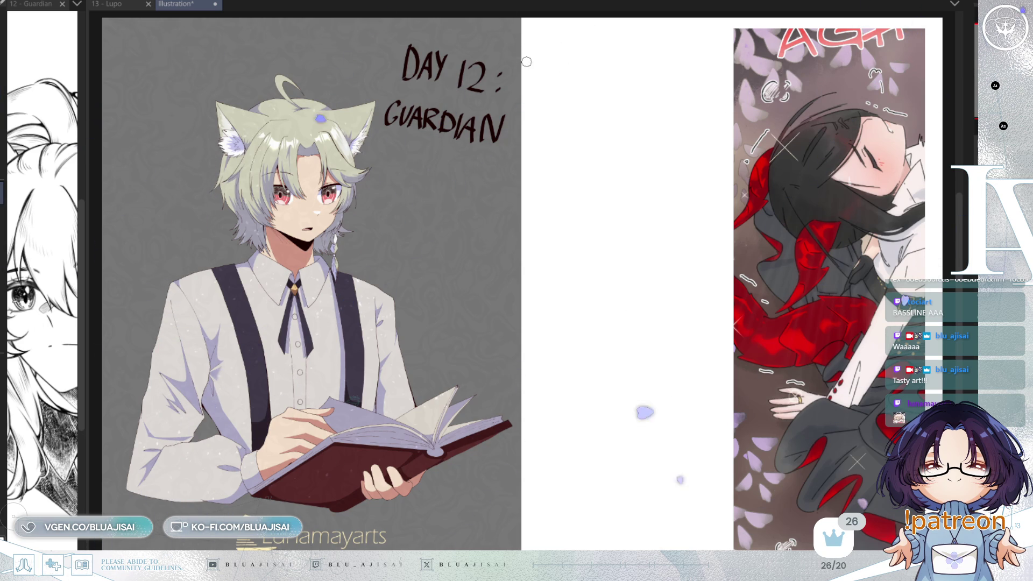
left_click_drag(527, 77, 542, 74)
left_click_drag(527, 61, 535, 61)
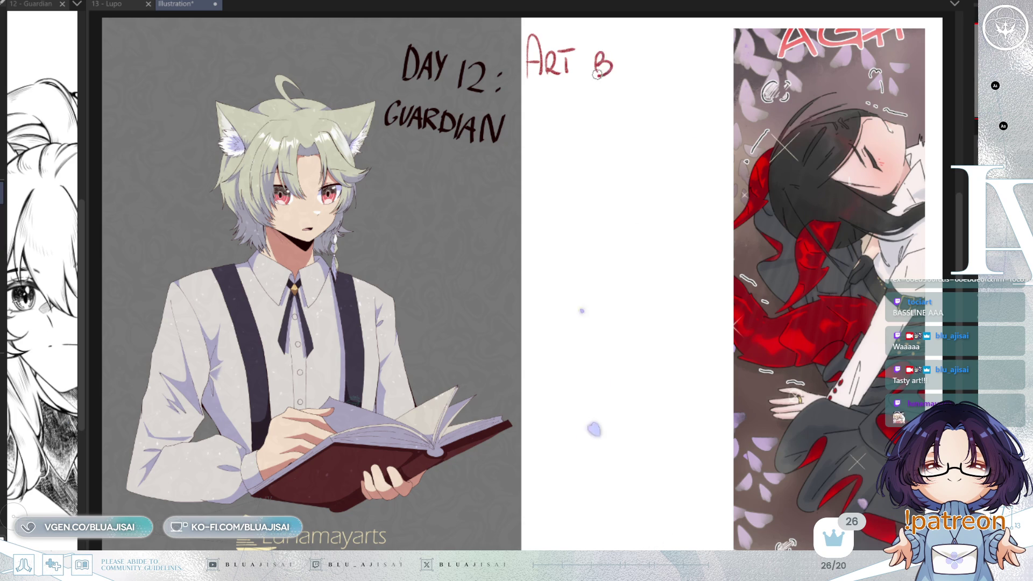
left_click_drag(539, 120, 541, 115)
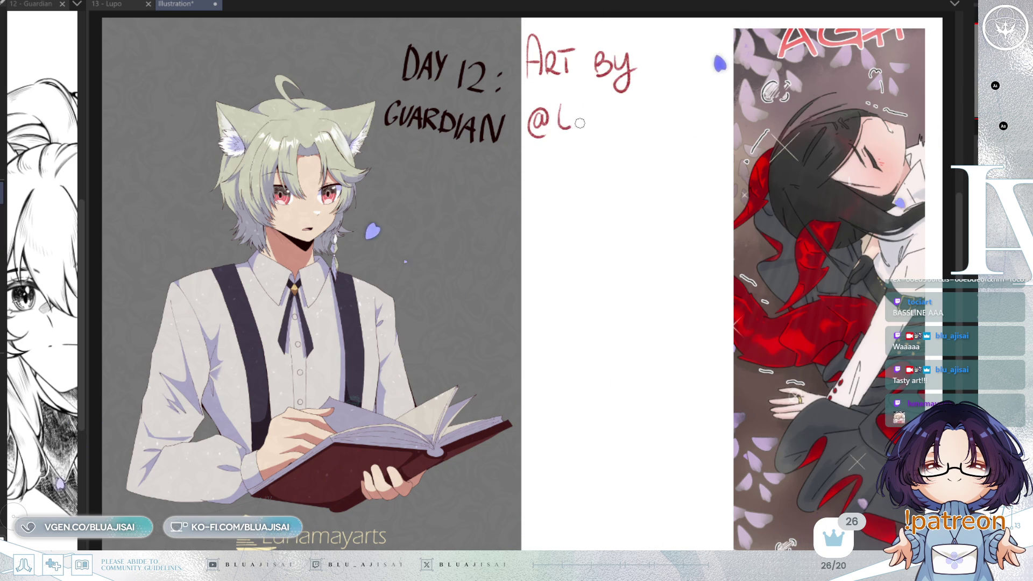
mouse_move(556, 109)
left_mouse_down()
mouse_move(569, 128)
mouse_move(626, 126)
mouse_move(666, 106)
mouse_move(672, 122)
mouse_move(690, 123)
left_mouse_up()
left_click_drag(681, 107, 698, 106)
Step: Draw exclamation marks in a speech-bubble icon and an arrow pointing to Guardian, then begin the second credit
left_click_drag(606, 158, 605, 175)
left_click_drag(613, 157, 595, 183)
mouse_move(600, 155)
left_mouse_down()
mouse_move(628, 177)
mouse_move(595, 194)
left_mouse_up()
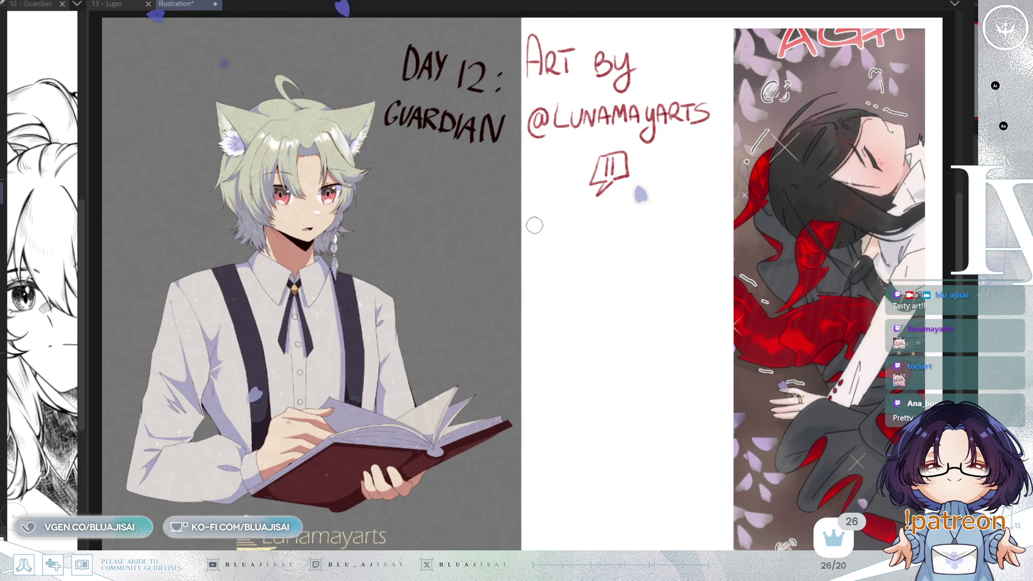
left_click_drag(527, 224, 566, 207)
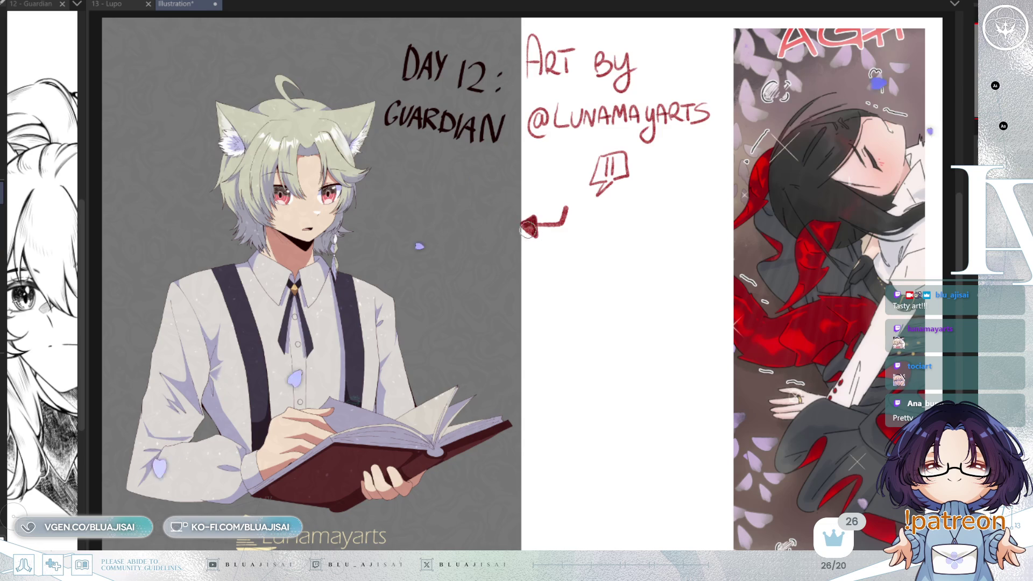
mouse_move(534, 321)
left_mouse_down()
mouse_move(540, 286)
mouse_move(548, 319)
mouse_move(563, 317)
left_mouse_up()
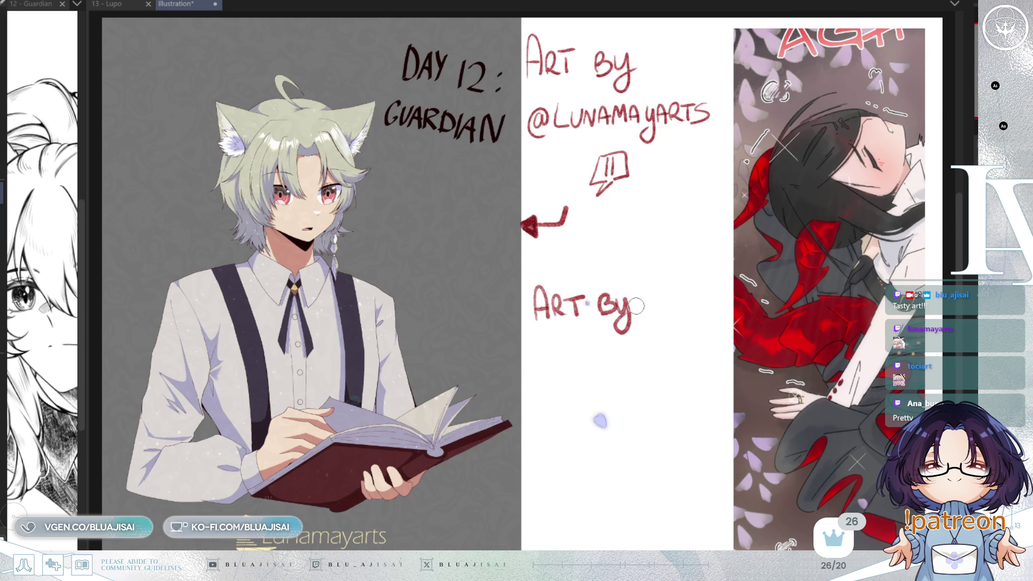
Step: Write the second artist's @ handle in red, undoing the misdrawn letters
left_click_drag(536, 355, 546, 371)
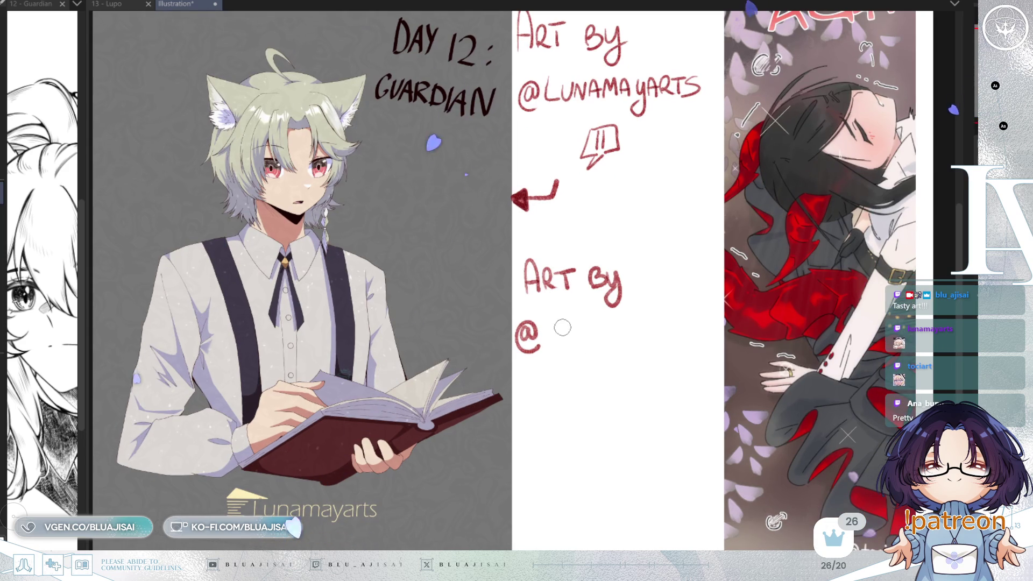
left_click_drag(546, 321, 563, 321)
mouse_move(554, 322)
left_mouse_down()
mouse_move(554, 349)
mouse_move(577, 322)
mouse_move(603, 343)
mouse_move(645, 343)
left_mouse_up()
key("ctrl+z")
key("ctrl+z")
mouse_move(652, 322)
left_mouse_down()
mouse_move(652, 341)
mouse_move(661, 319)
left_mouse_up()
Step: Draw the speech-bubble icon and an arrow pointing to the right-hand artwork
left_click_drag(603, 371, 612, 383)
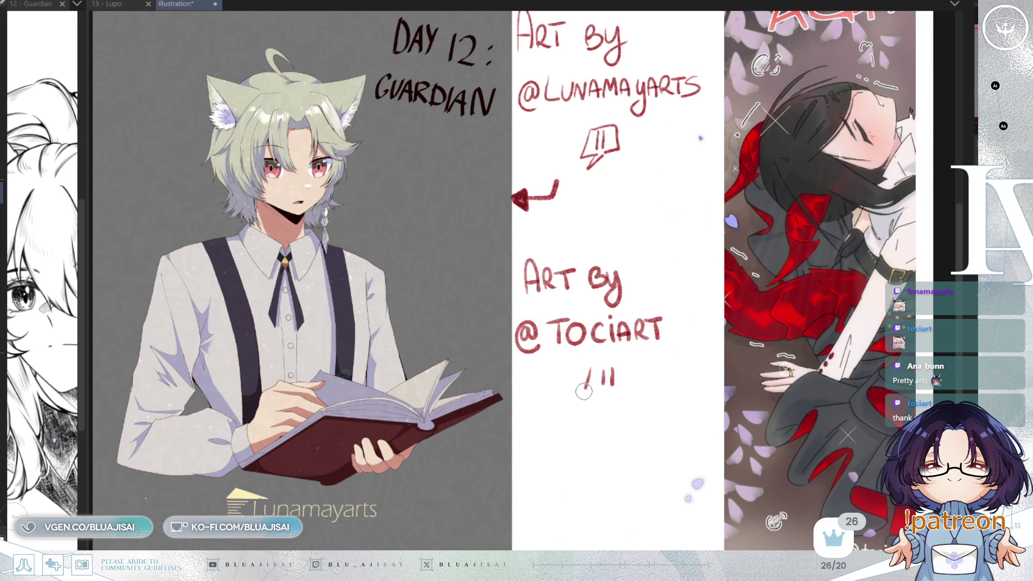
mouse_move(636, 402)
left_mouse_down()
mouse_move(672, 437)
mouse_move(679, 429)
left_mouse_up()
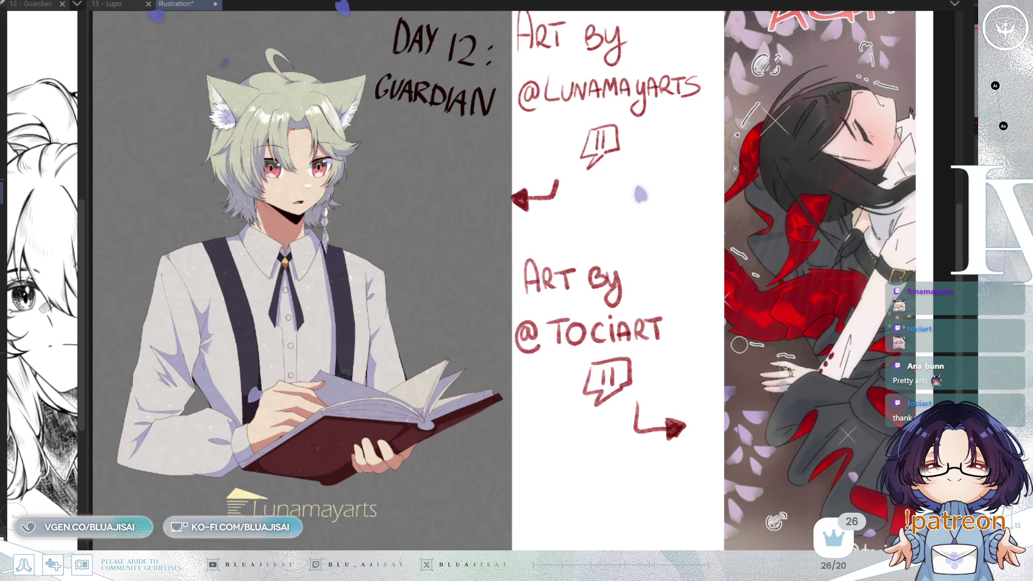
scroll(640, 194, "up", 1)
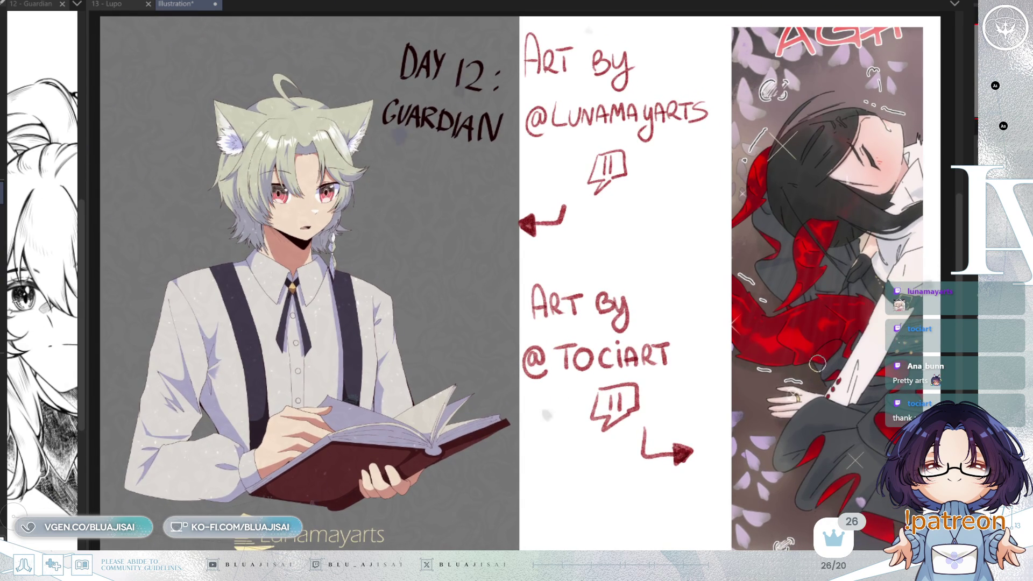
scroll(817, 364, "down", 3)
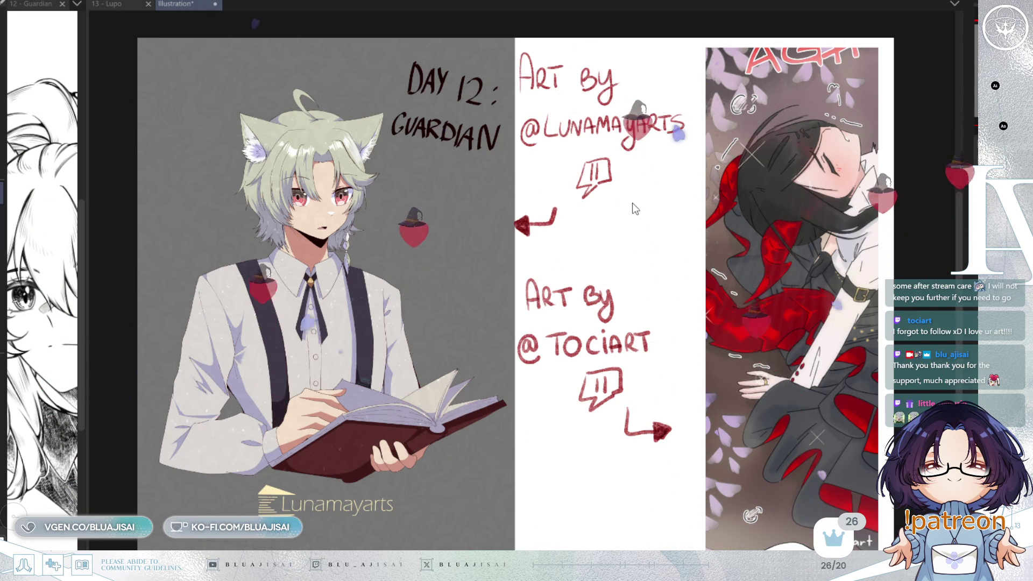
Step: Close the Illustration file and widen the Guardian reference pane beside the Lupo sketch
key("ctrl+w")
mouse_move(83, 252)
left_mouse_down()
mouse_move(392, 226)
mouse_move(352, 230)
left_mouse_up()
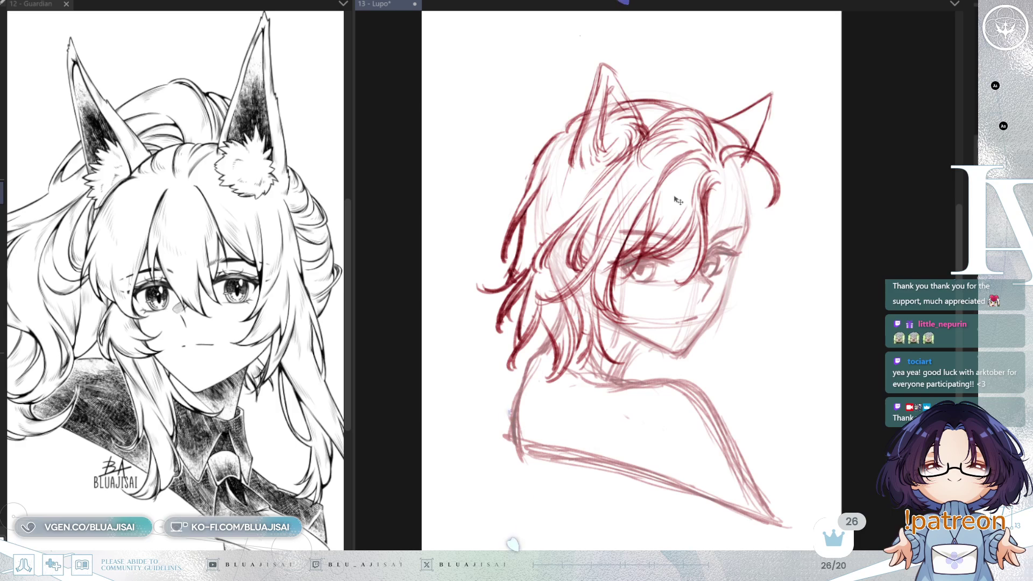
Step: Free-transform the red head sketch, skewing it so the right side sits slightly lower
key("ctrl+t")
left_click_drag(751, 111, 742, 111)
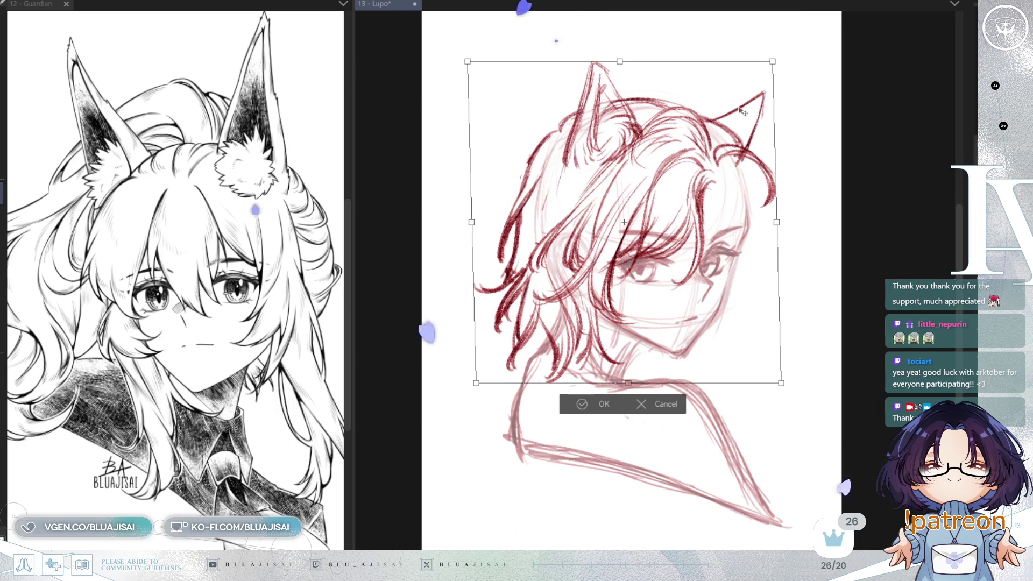
left_click_drag(776, 222, 778, 227)
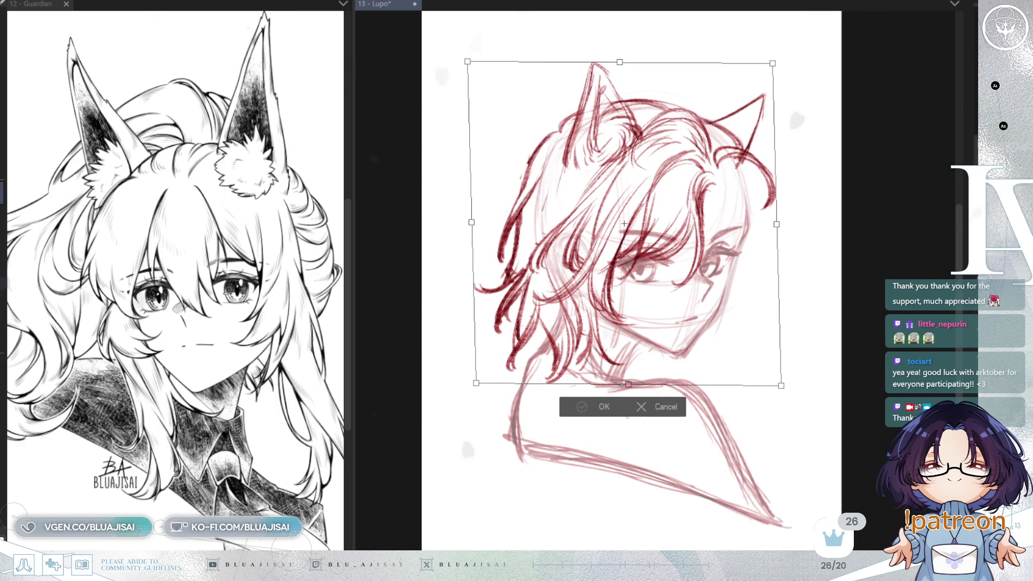
key("Return")
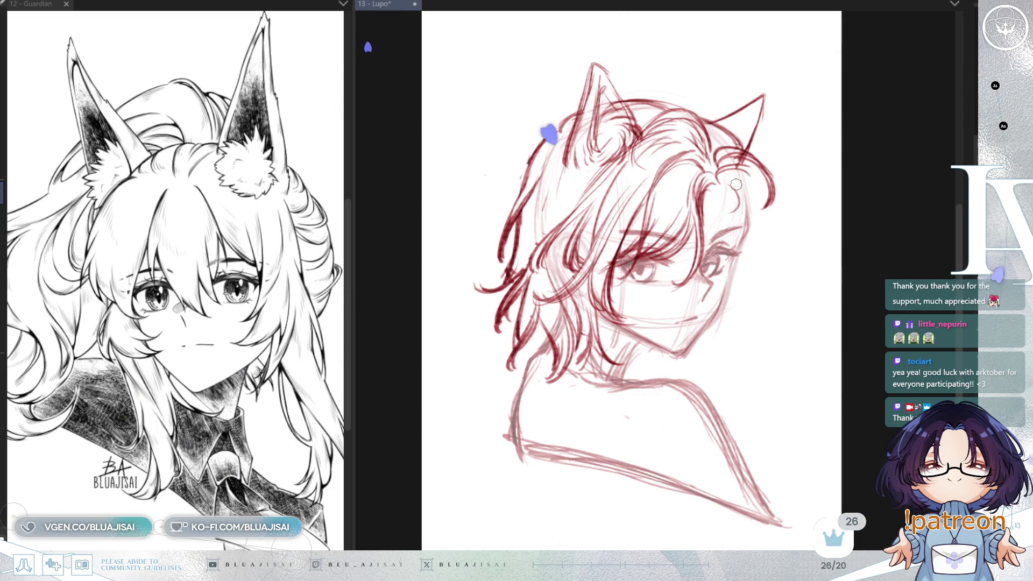
Step: Extend the right hair outline and strengthen the outer edges of both ears, checking mirrored
left_click_drag(748, 164, 791, 232)
key("h")
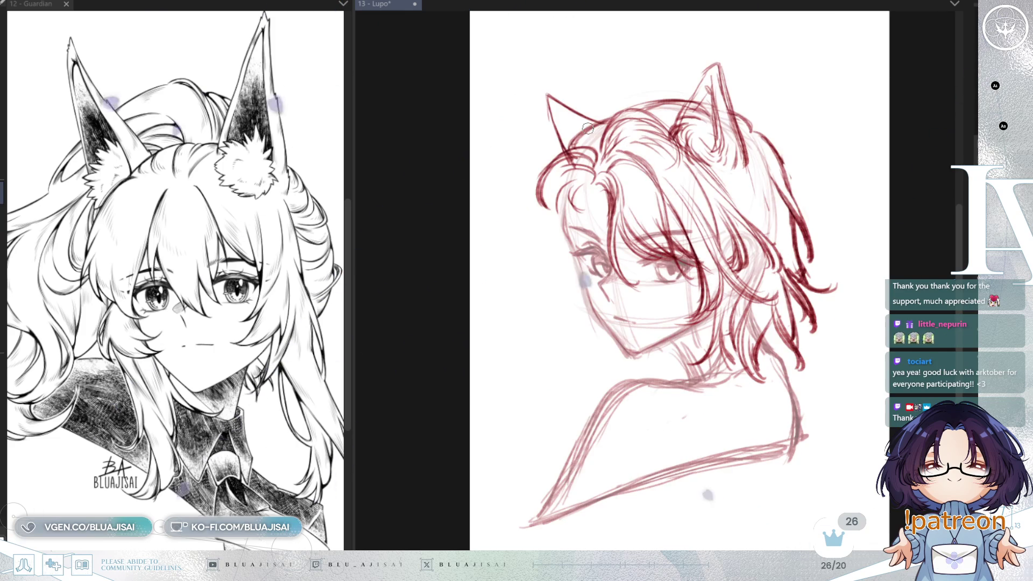
key("h")
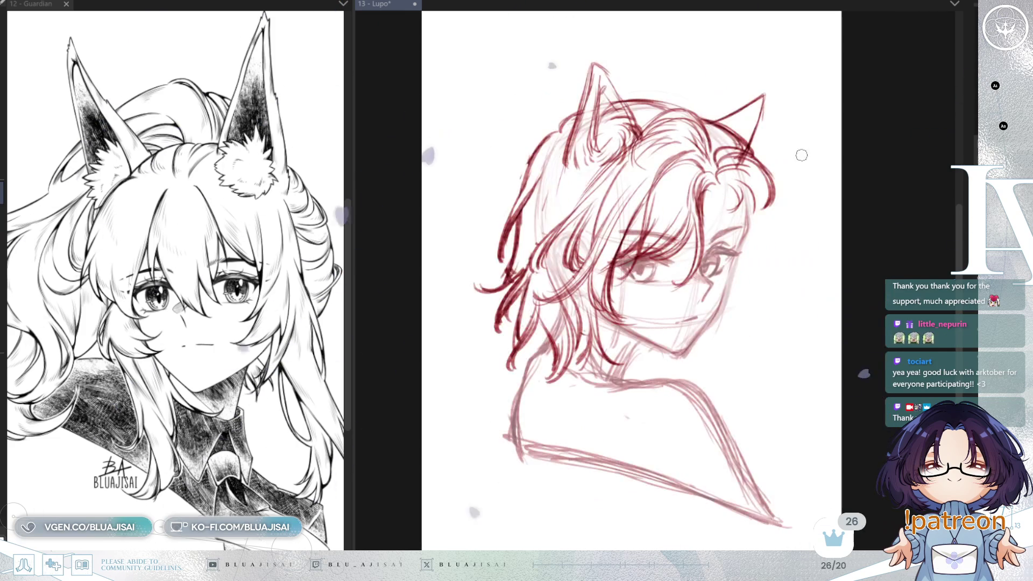
left_click_drag(762, 94, 745, 153)
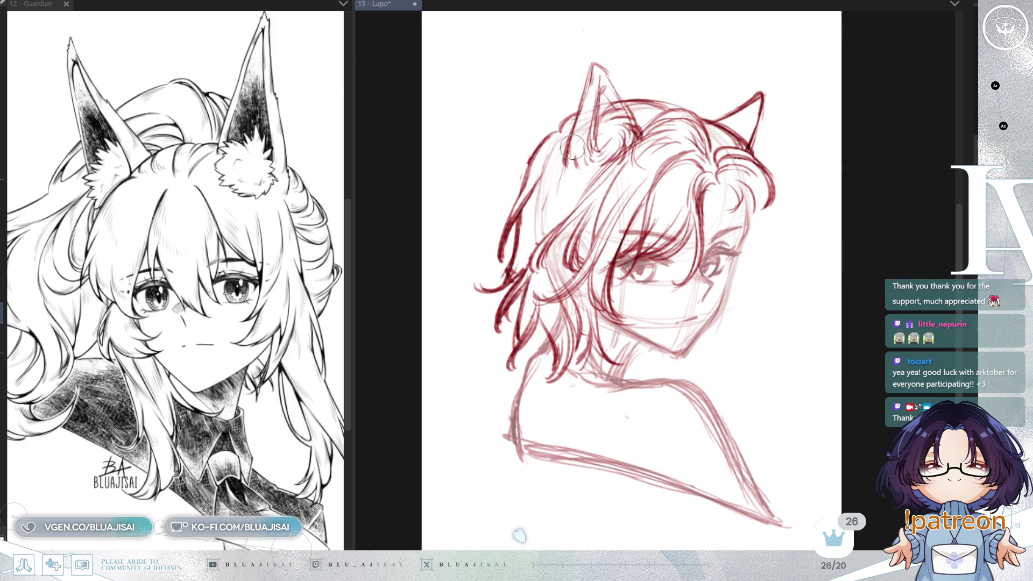
left_click_drag(566, 157, 586, 115)
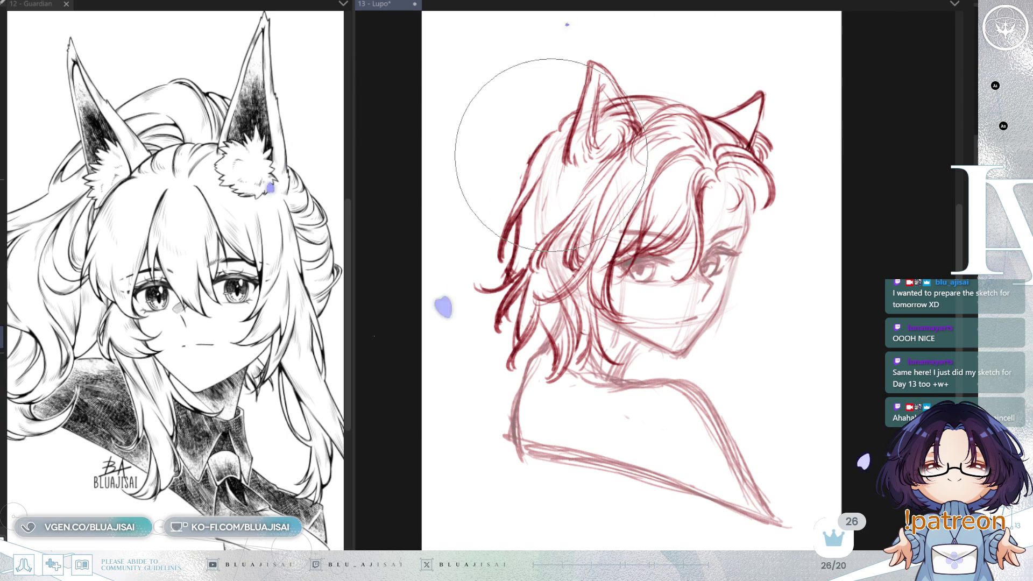
Step: With a smaller brush, line the right face and hair edge and redraw the left hair outline
key("p")
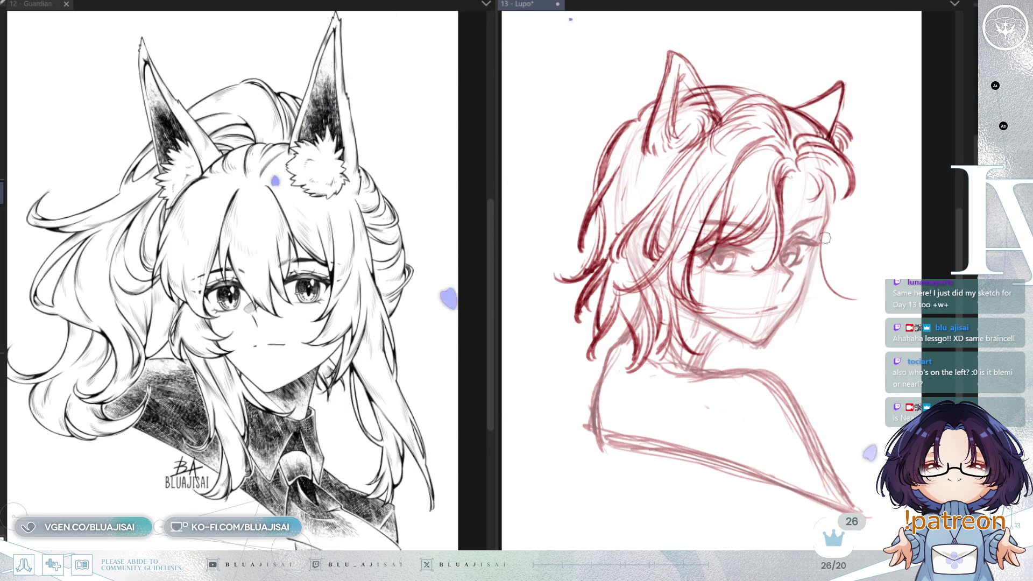
left_click_drag(814, 240, 853, 287)
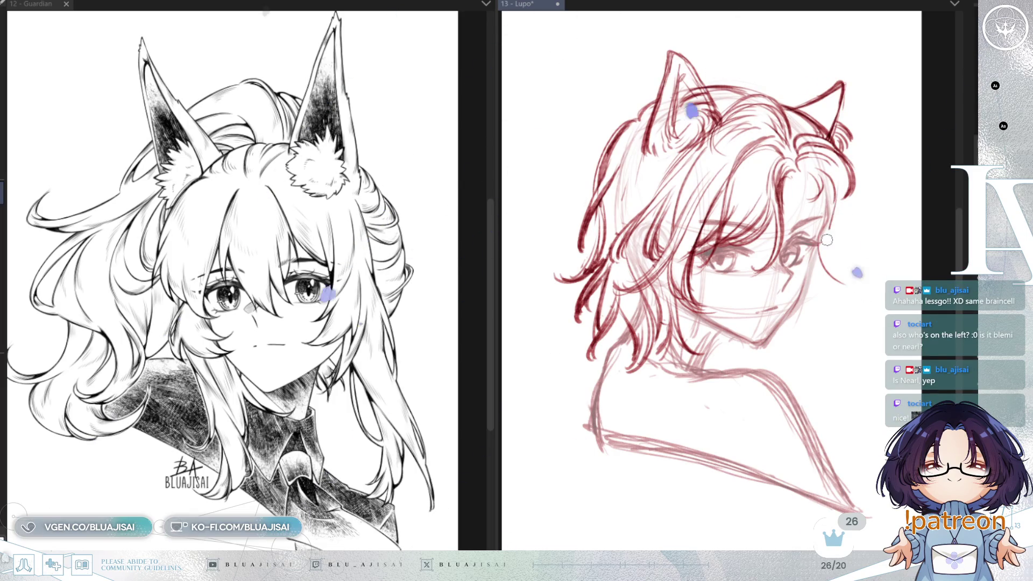
left_click_drag(839, 202, 860, 261)
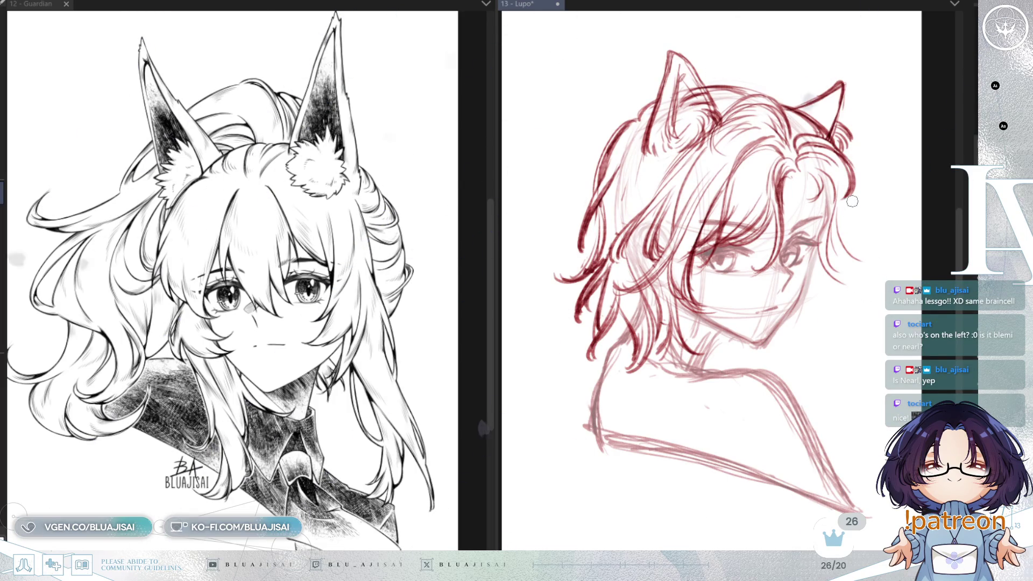
key("h")
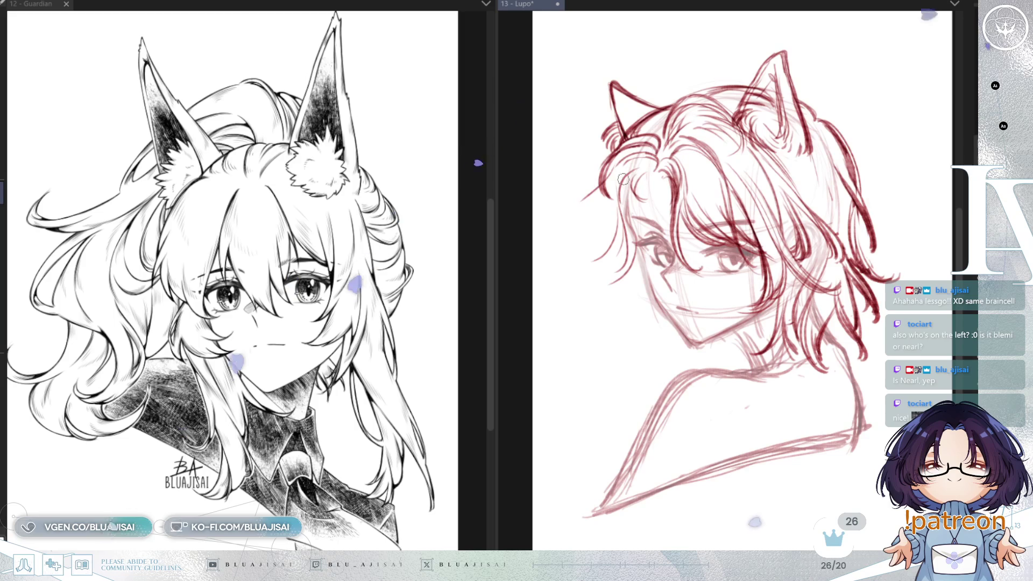
key("ctrl+z")
mouse_move(605, 181)
left_mouse_down()
mouse_move(573, 253)
mouse_move(607, 197)
left_mouse_up()
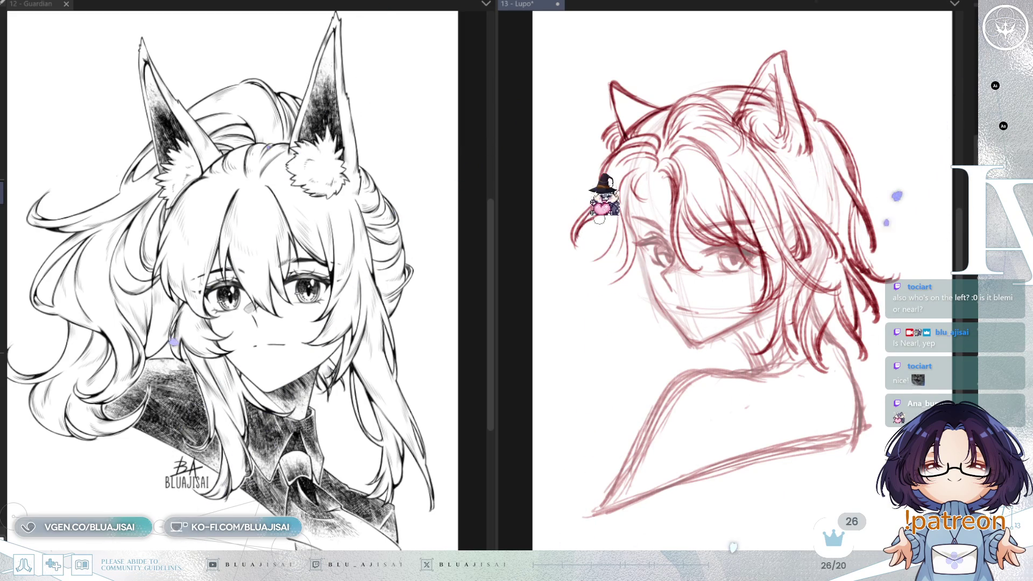
key("h")
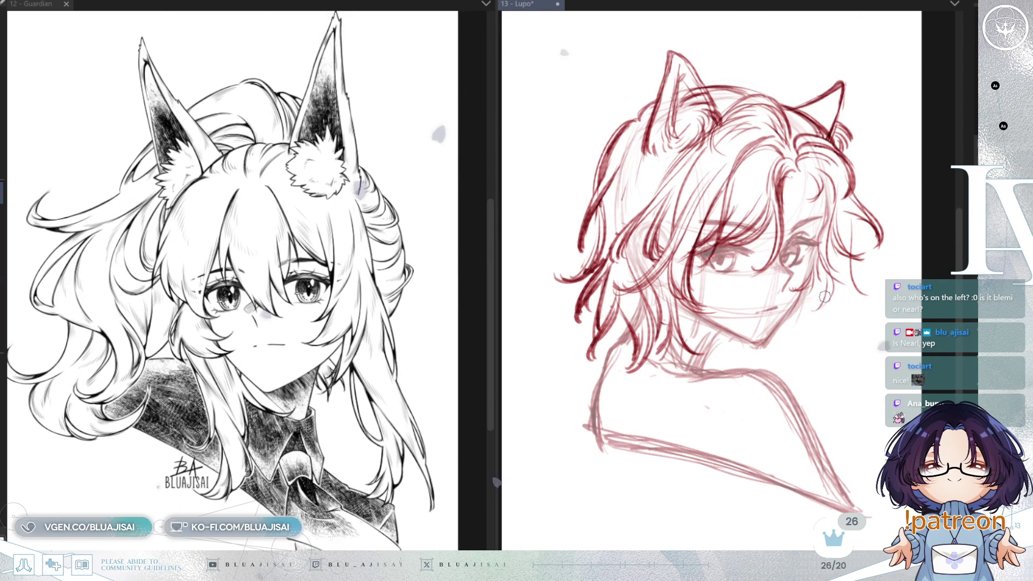
Step: Add a hair strand curling below the right ear and check it mirrored
left_click_drag(806, 294, 828, 332)
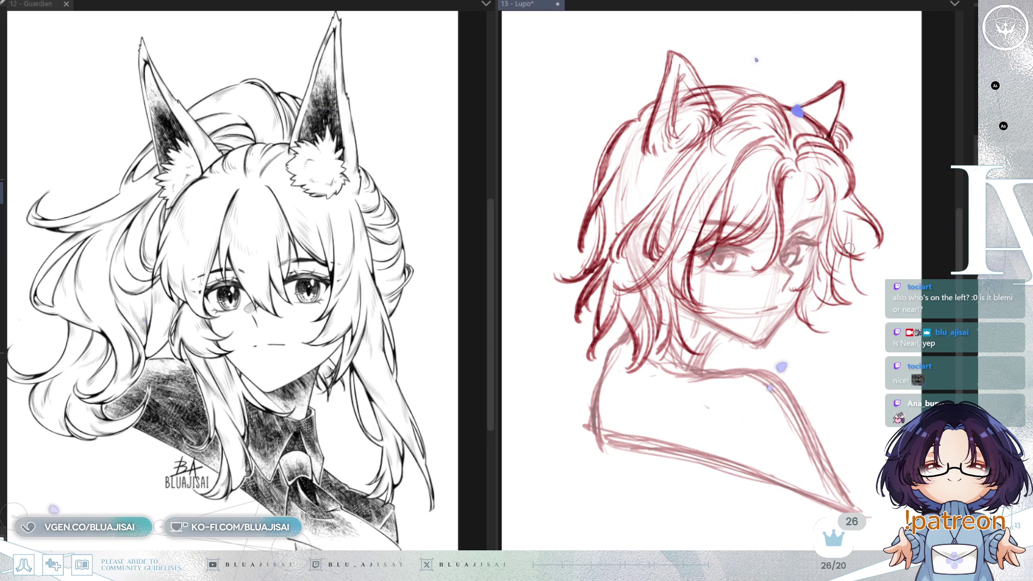
key("h")
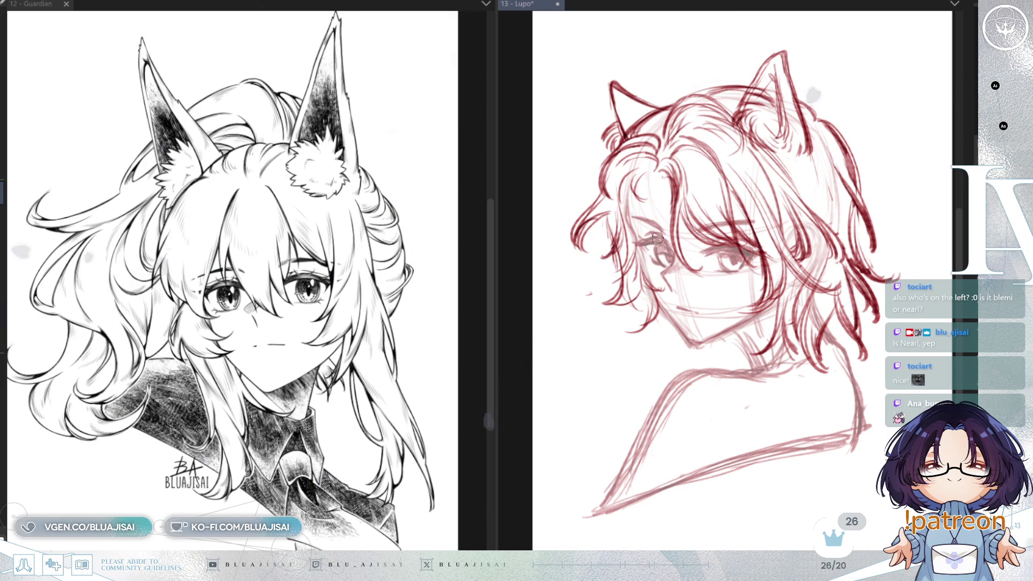
key("h")
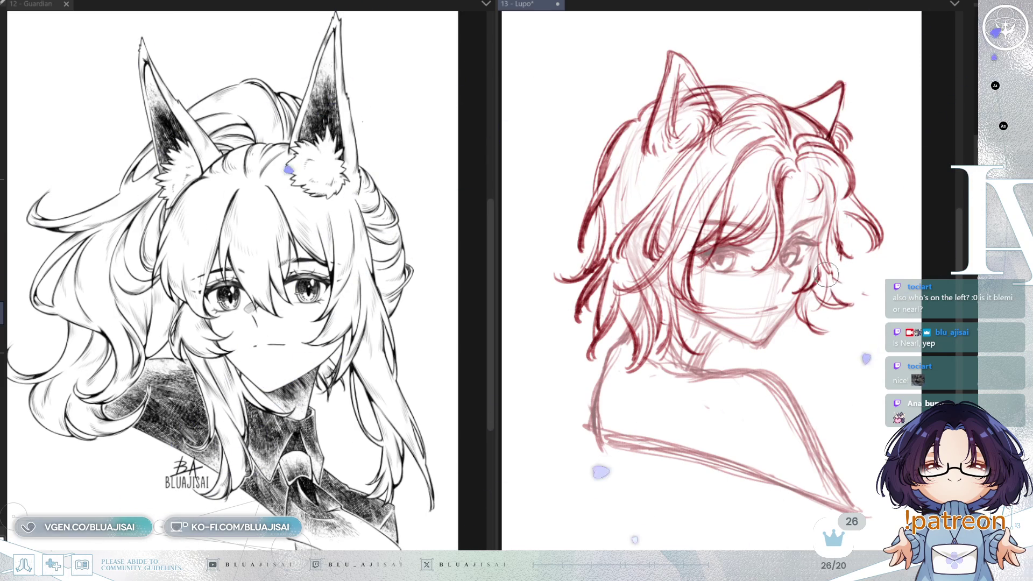
Step: Zoom in and add wavy hair strands along the right side and upper right
scroll(850, 291, "up", 1)
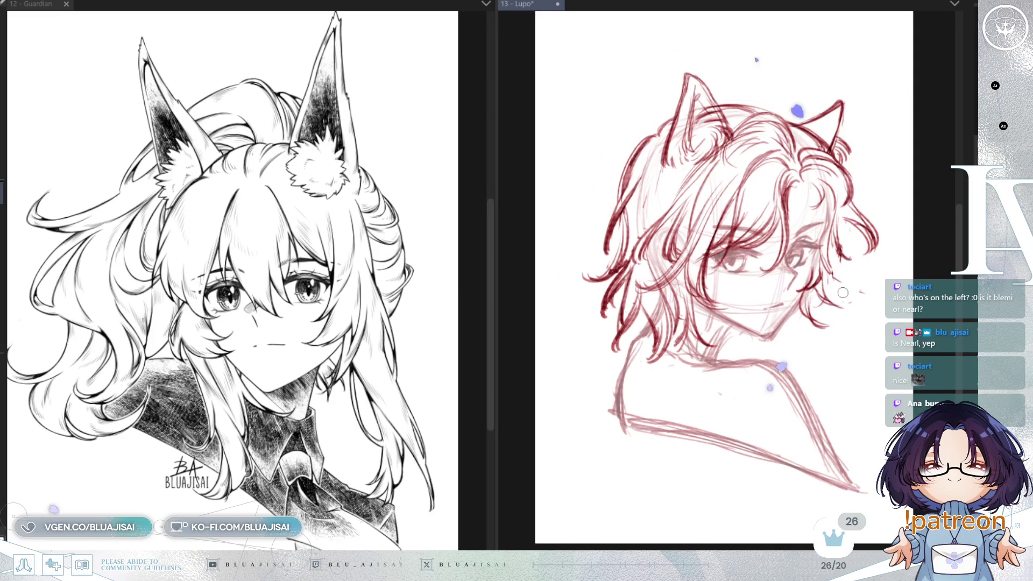
scroll(846, 264, "up", 1)
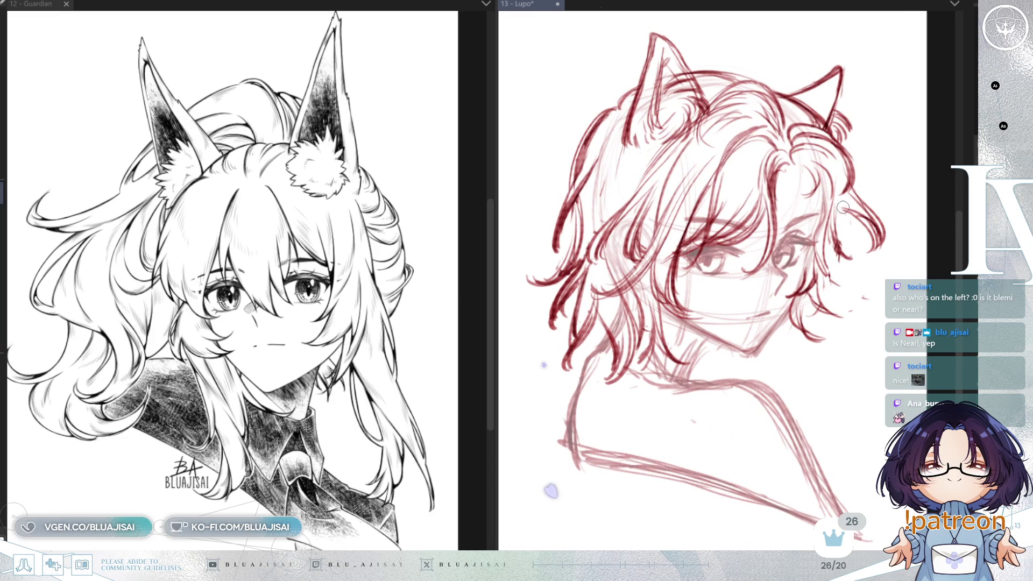
left_click_drag(849, 215, 839, 291)
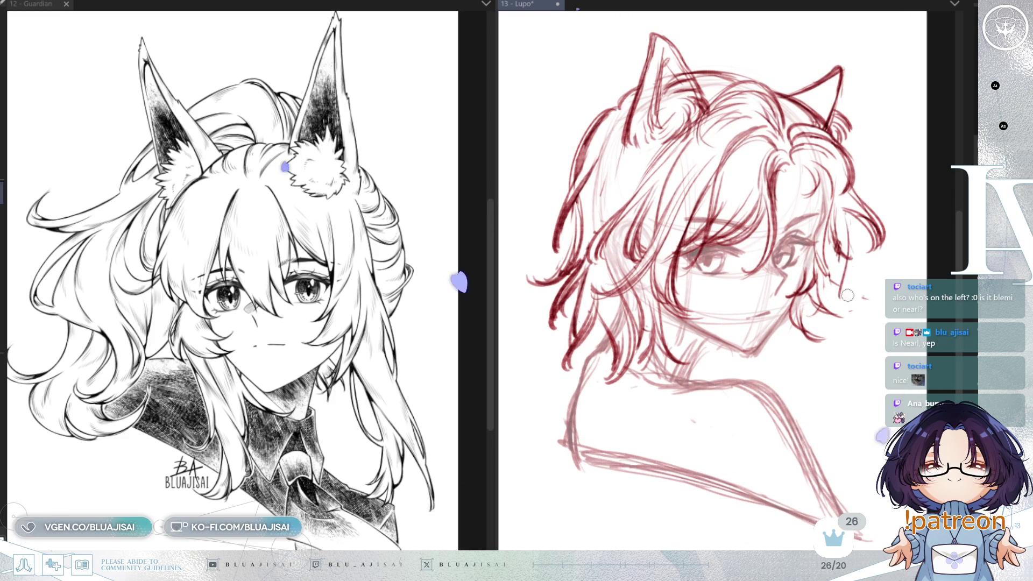
left_click_drag(822, 245, 837, 291)
left_click_drag(814, 156, 794, 203)
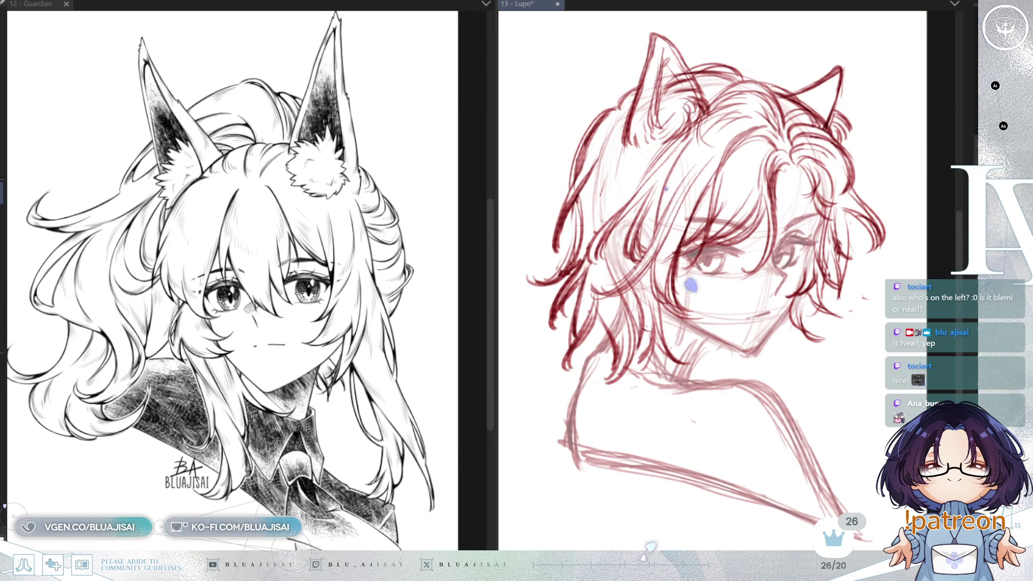
Step: Zoom out, lasso the lower-left hair and neck, and start a free transform
scroll(697, 239, "down", 3)
scroll(692, 157, "down", 1)
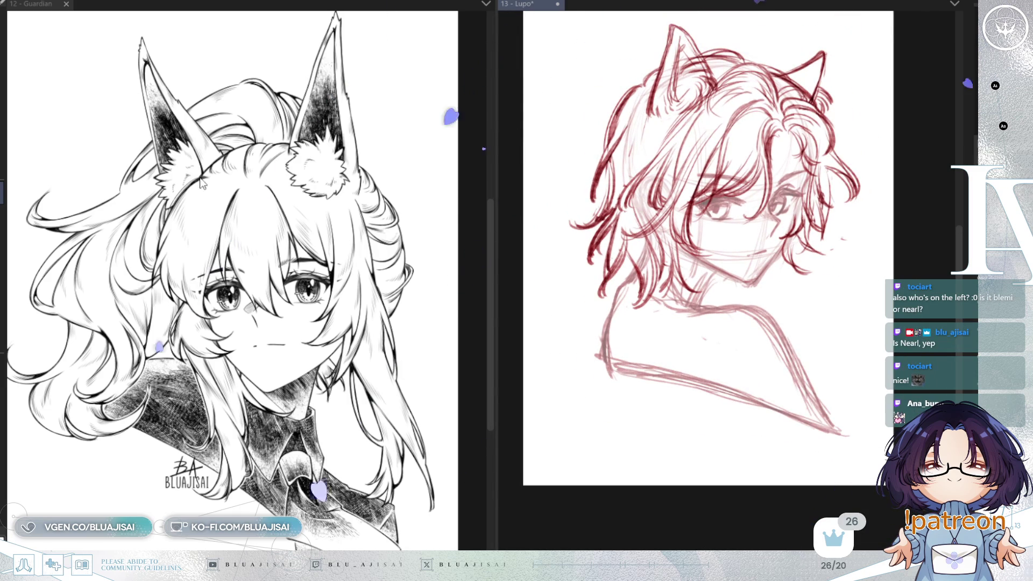
mouse_move(609, 185)
left_mouse_down()
mouse_move(667, 221)
mouse_move(651, 200)
left_mouse_up()
key("ctrl+t")
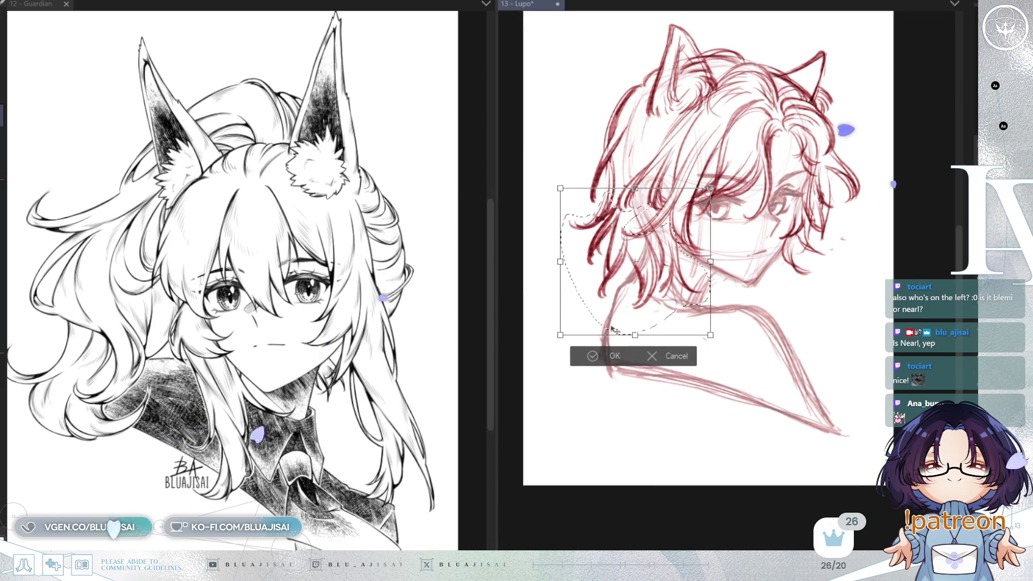
Step: Skew and stretch the selected lower-left hair so the strands fan further left, and apply
left_click_drag(560, 261, 558, 251)
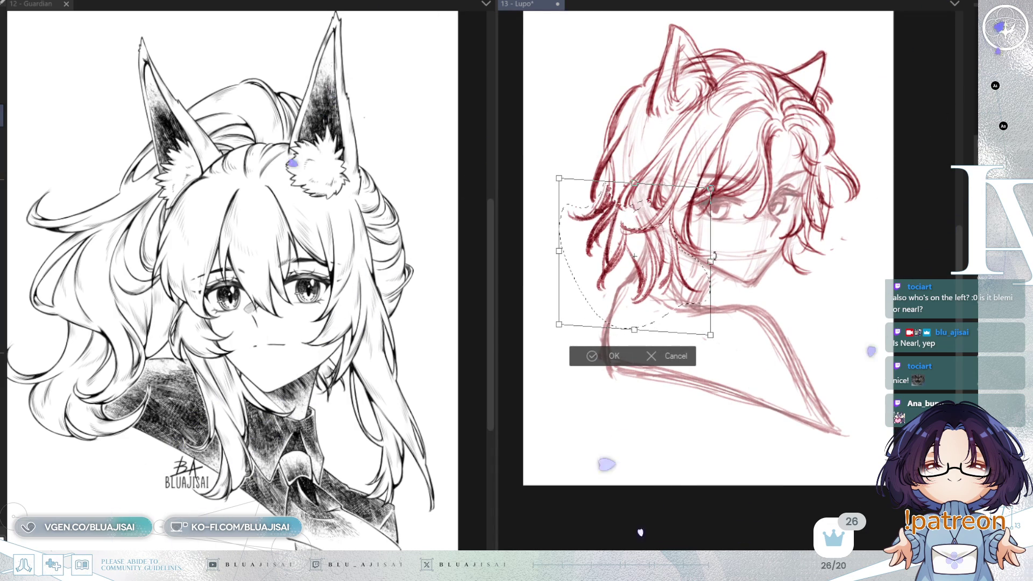
left_click_drag(714, 256, 719, 253)
left_click_drag(639, 183, 639, 205)
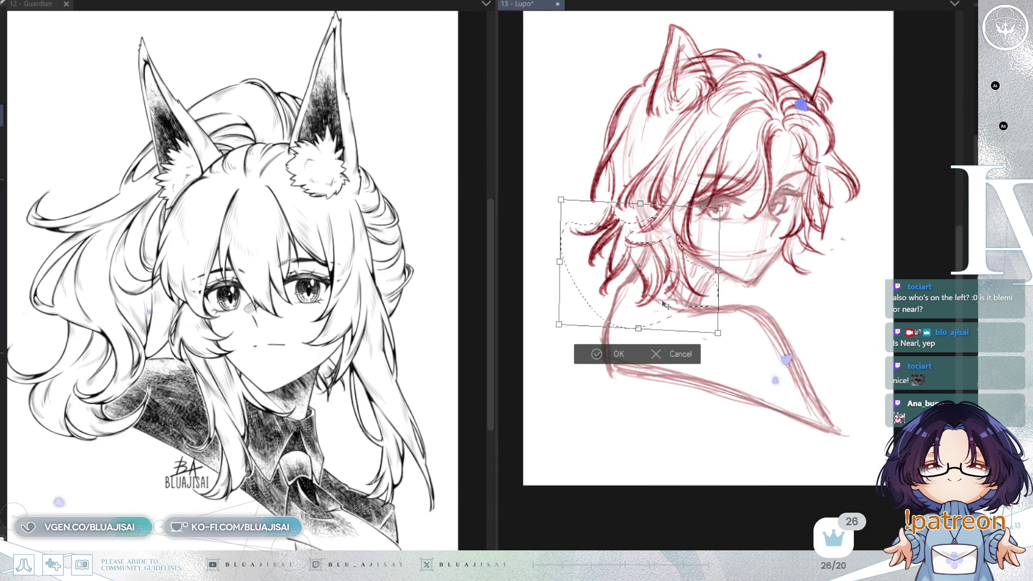
left_click_drag(664, 310, 663, 303)
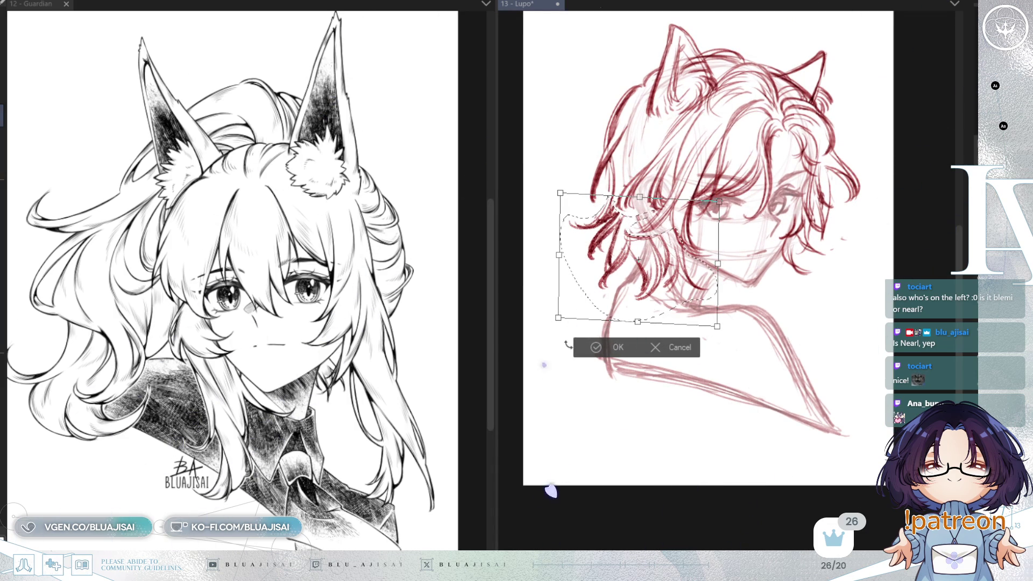
left_click_drag(558, 318, 550, 324)
left_click_drag(554, 258, 552, 258)
left_click_drag(718, 263, 720, 259)
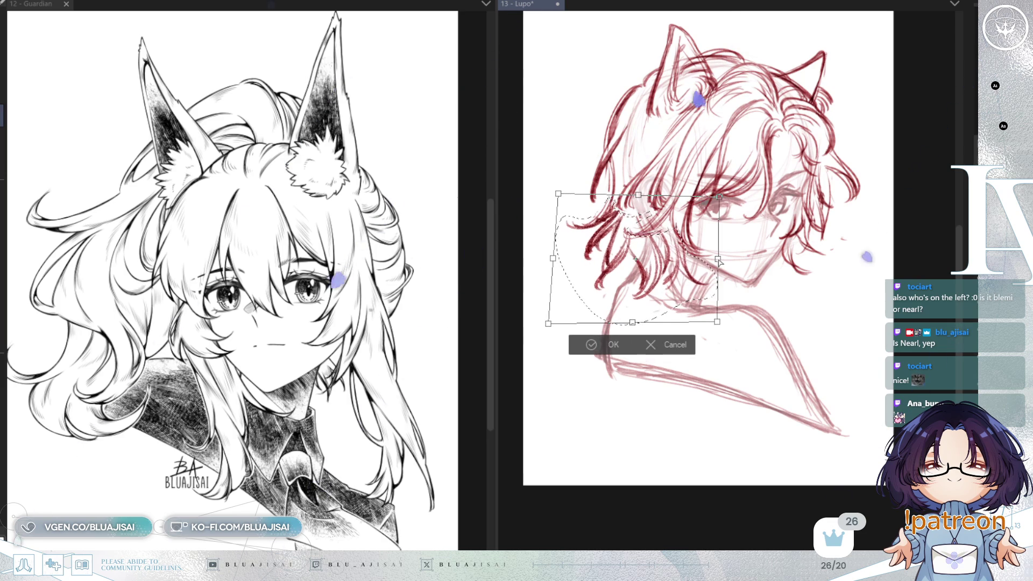
key("Return")
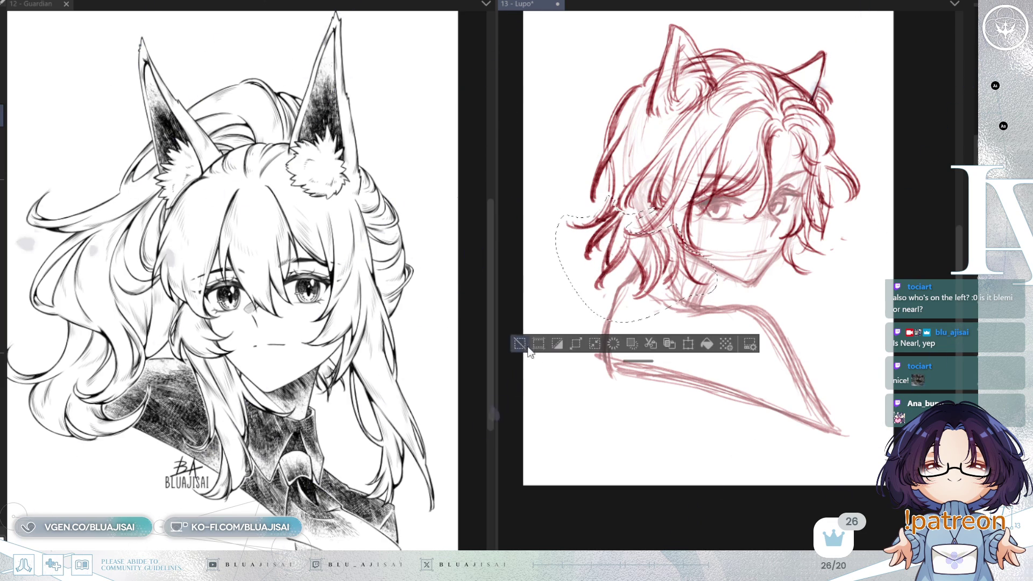
Step: Draw red curved lines along the left and right shoulders, discarding a stray diagonal neck stroke
left_click(527, 347)
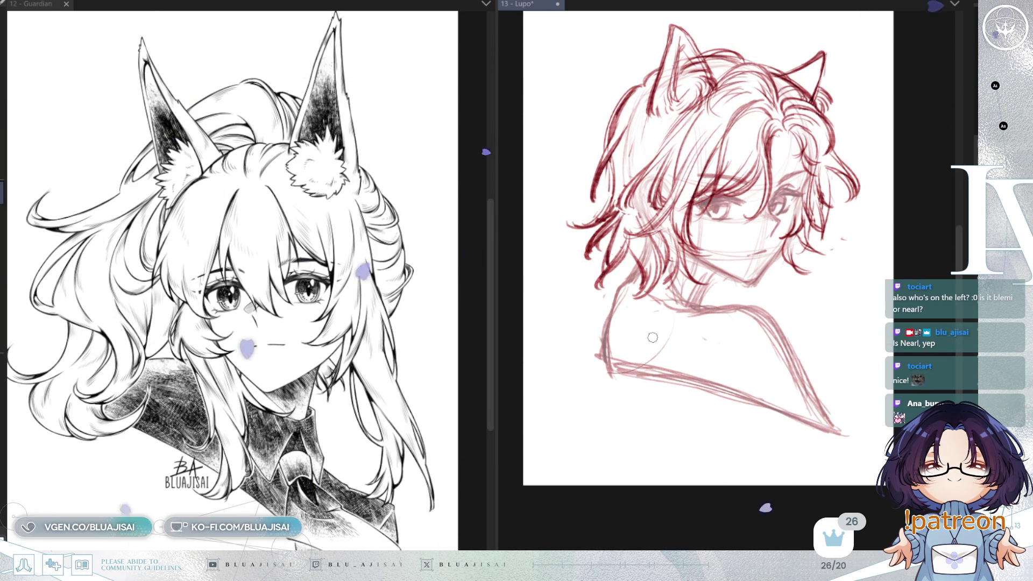
left_click_drag(664, 296, 592, 366)
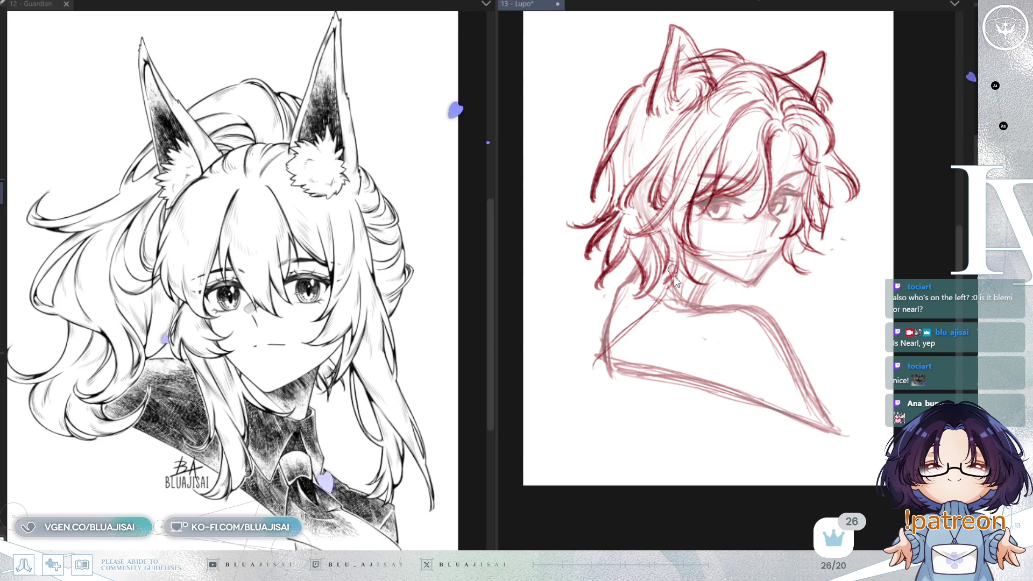
key("ctrl+z")
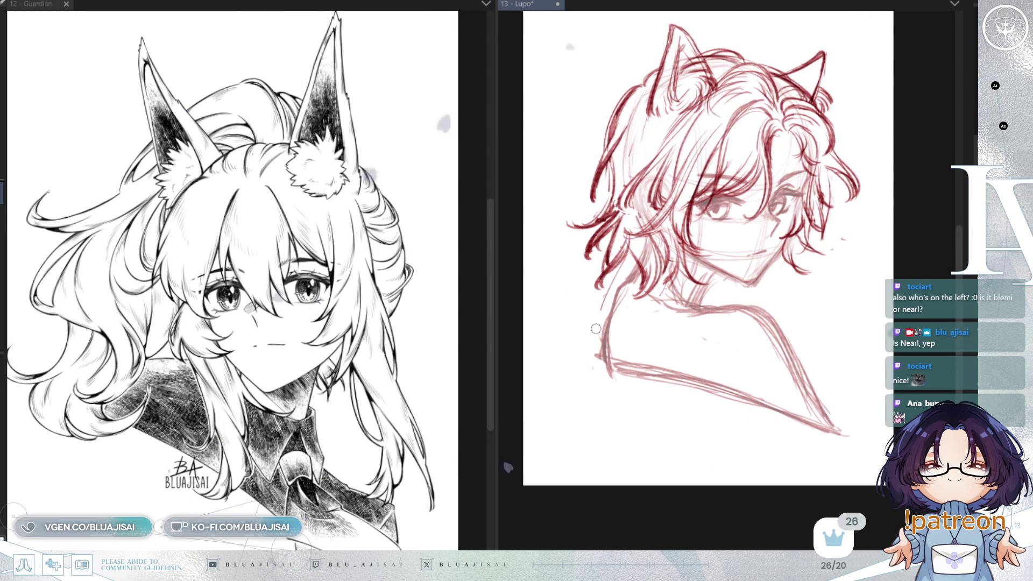
mouse_move(621, 280)
left_mouse_down()
mouse_move(624, 350)
mouse_move(659, 356)
mouse_move(732, 301)
left_mouse_up()
mouse_move(788, 341)
left_mouse_down()
mouse_move(839, 424)
mouse_move(840, 410)
left_mouse_up()
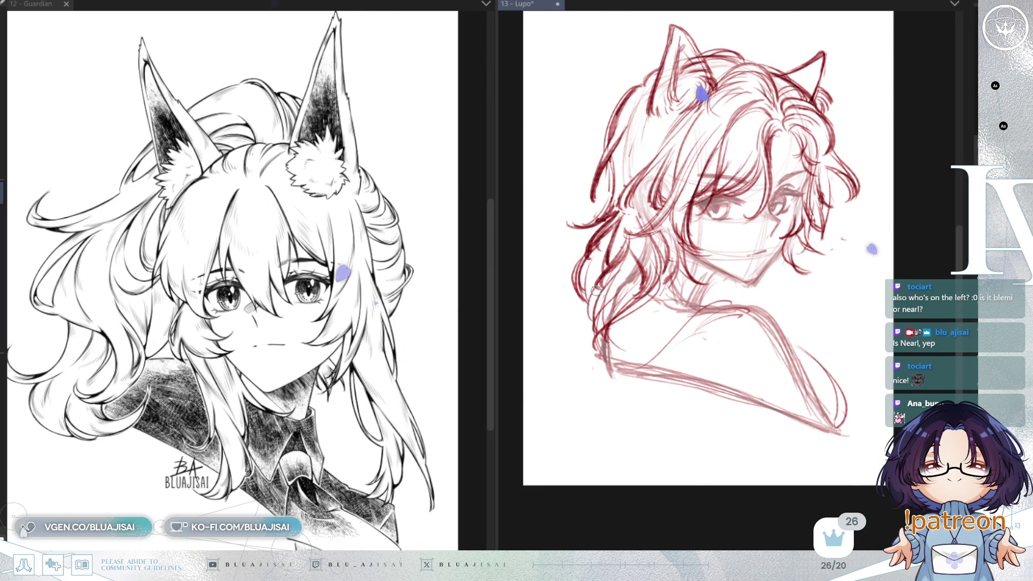
Step: Add several red hair strands and a curve to the lower-left hair beside the neck
left_click_drag(608, 277, 591, 339)
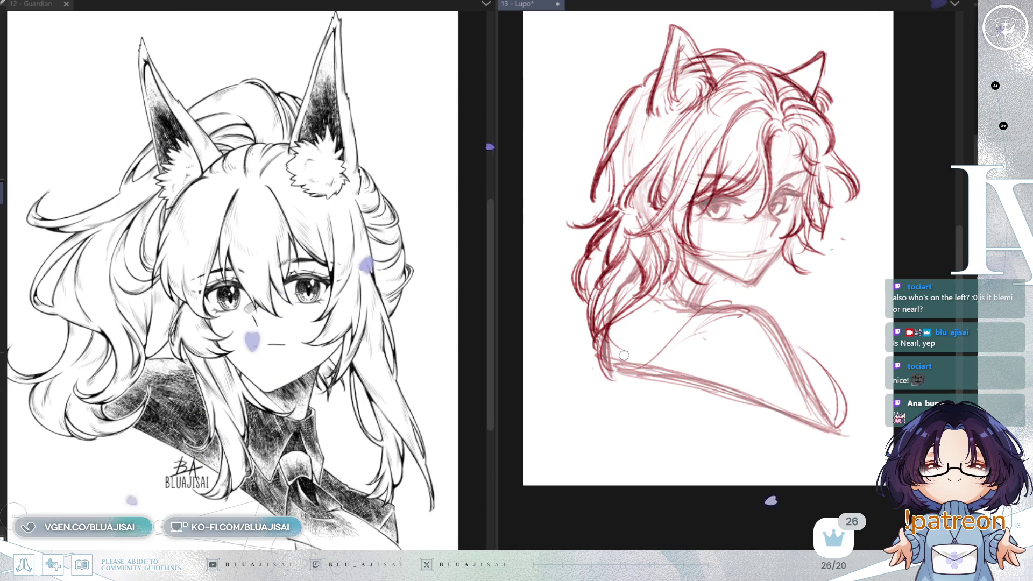
mouse_move(595, 353)
left_mouse_down()
mouse_move(645, 375)
mouse_move(640, 321)
left_mouse_up()
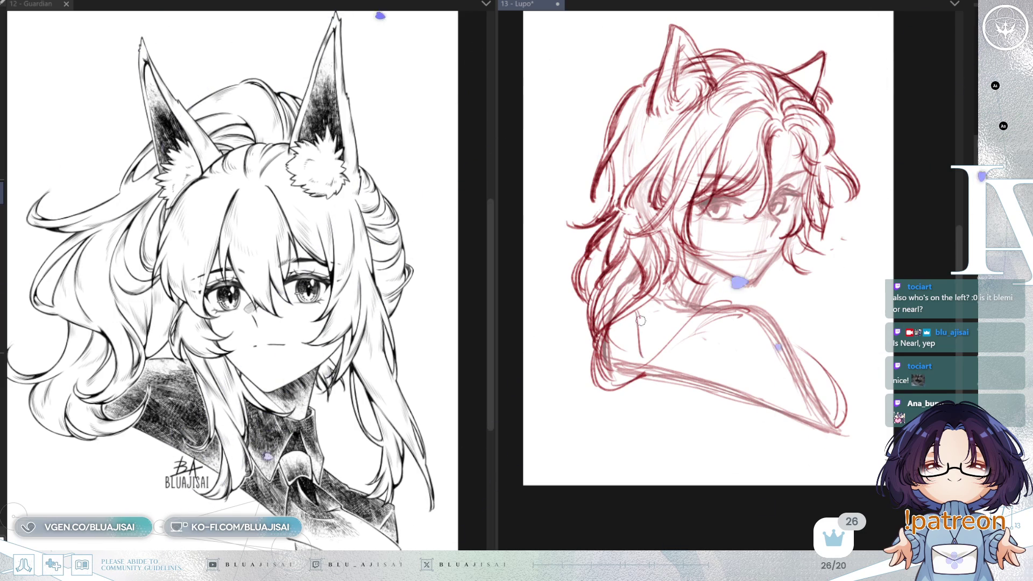
left_click_drag(578, 313, 577, 348)
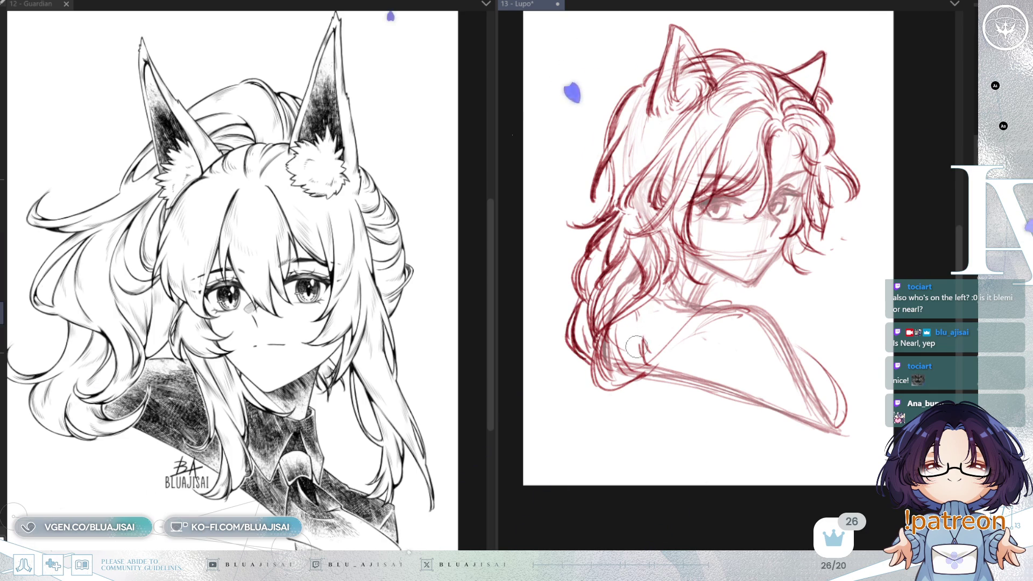
mouse_move(637, 347)
left_mouse_down()
mouse_move(683, 268)
mouse_move(633, 285)
left_mouse_up()
Step: Darken the left hair outline and add red curved strokes along the neck
left_click_drag(640, 248, 630, 300)
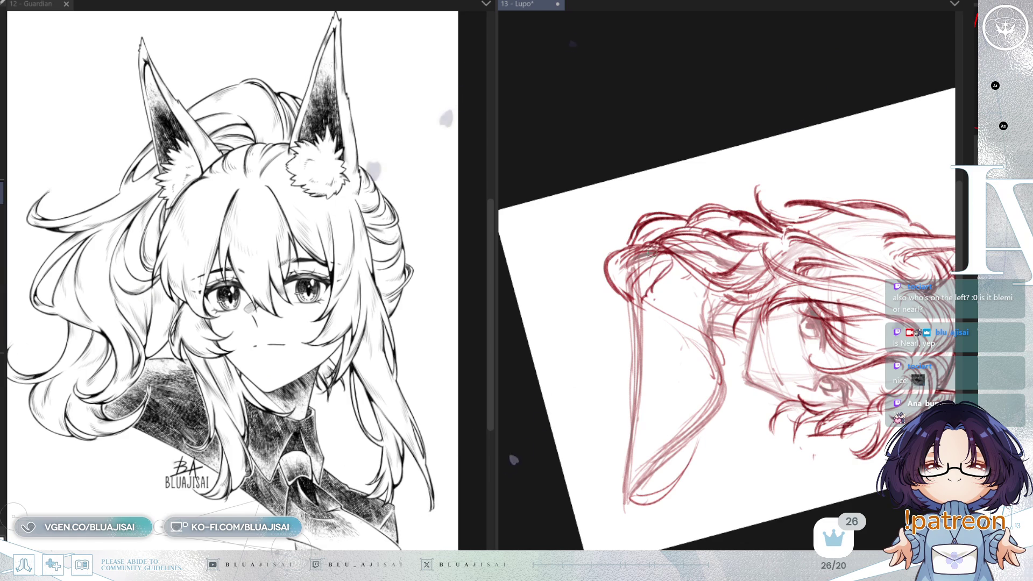
mouse_move(627, 230)
left_mouse_down()
mouse_move(601, 264)
mouse_move(705, 345)
left_mouse_up()
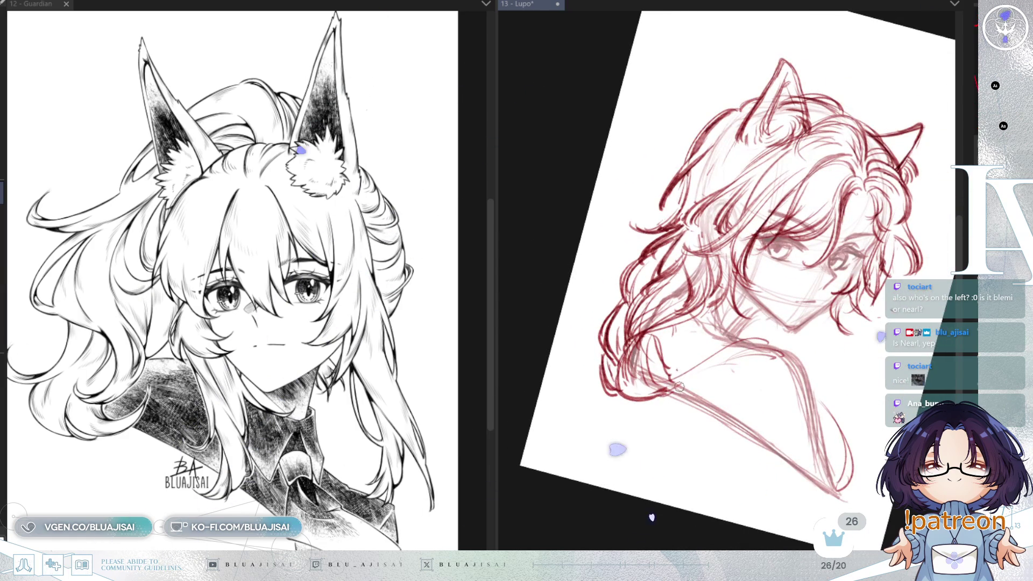
left_click_drag(678, 387, 705, 371)
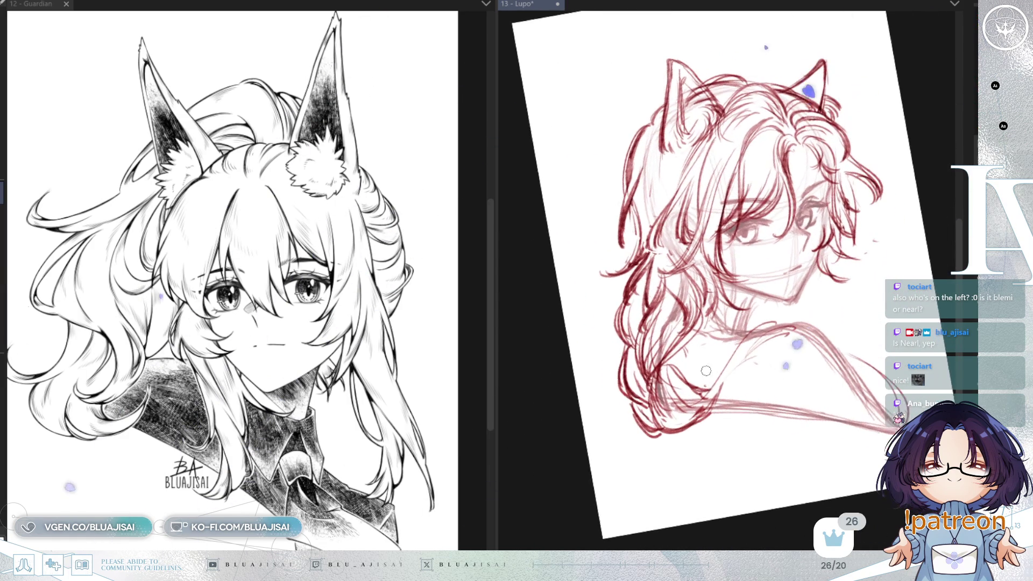
mouse_move(757, 343)
left_mouse_down()
mouse_move(769, 323)
mouse_move(775, 385)
mouse_move(765, 375)
left_mouse_up()
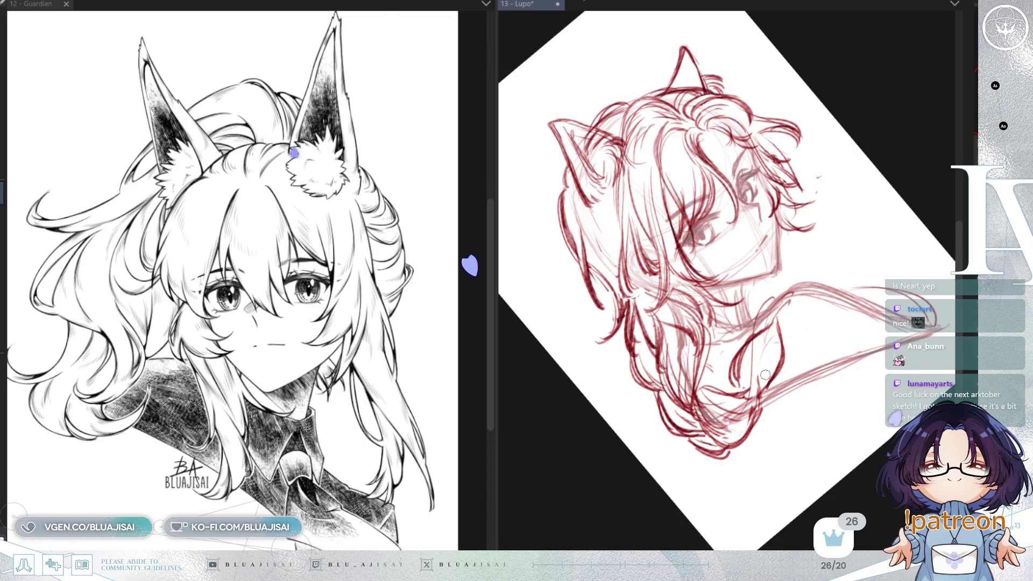
left_click_drag(777, 317, 774, 384)
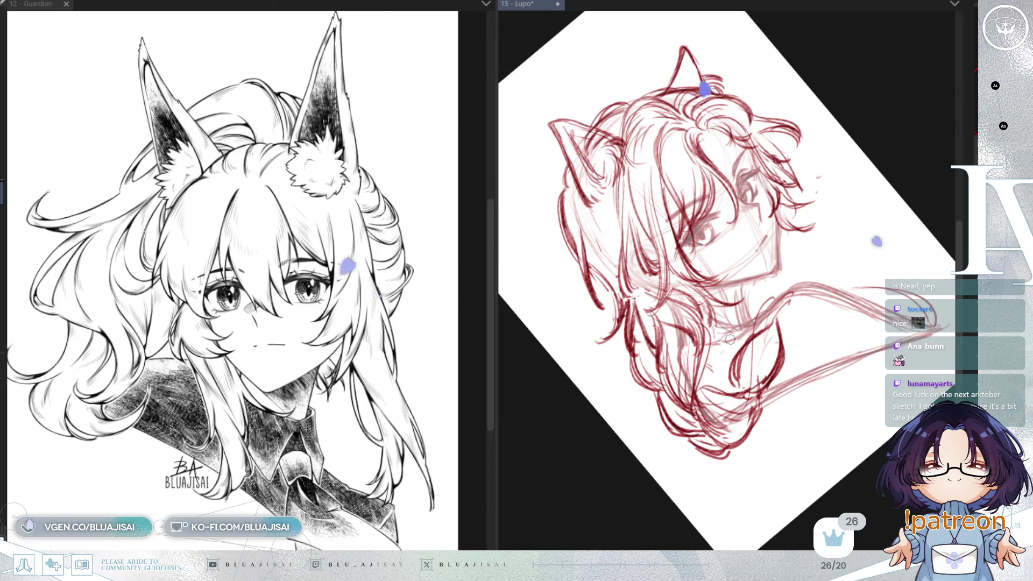
left_click_drag(734, 351, 705, 391)
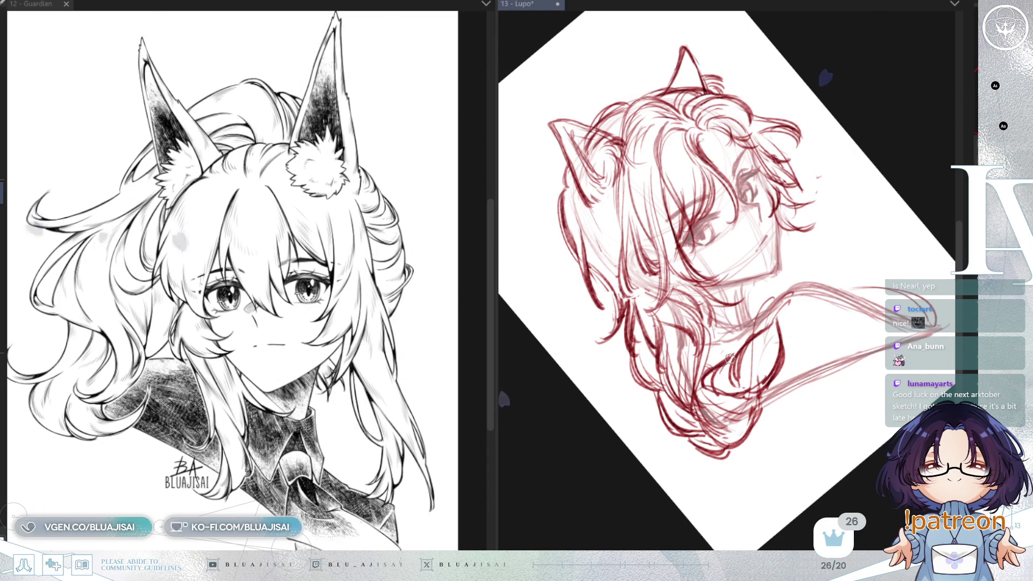
scroll(751, 361, "up", 1)
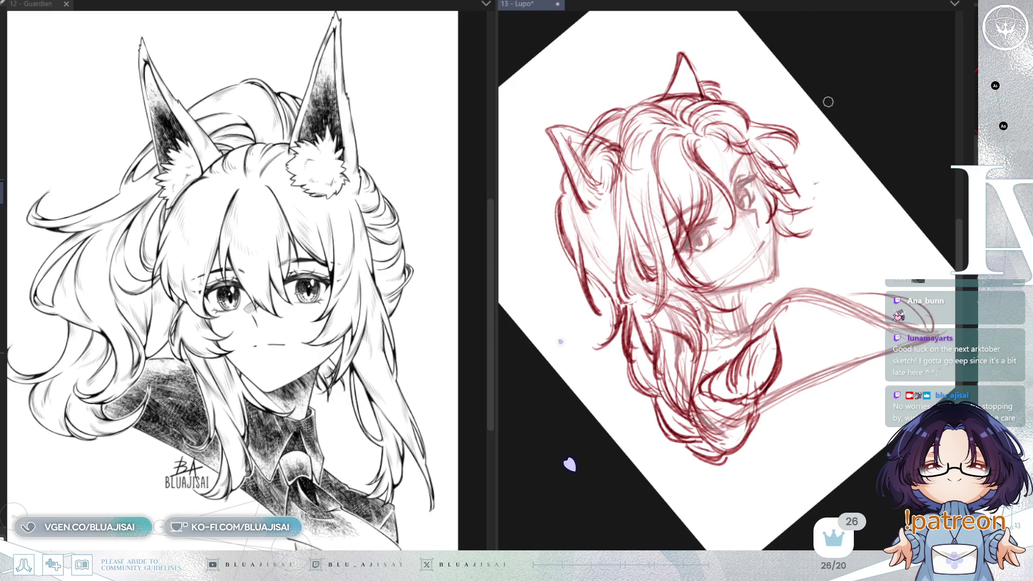
Step: Redraw the lower-left contour thicker with a small hook and darken the lines below it
left_click_drag(827, 102, 795, 291)
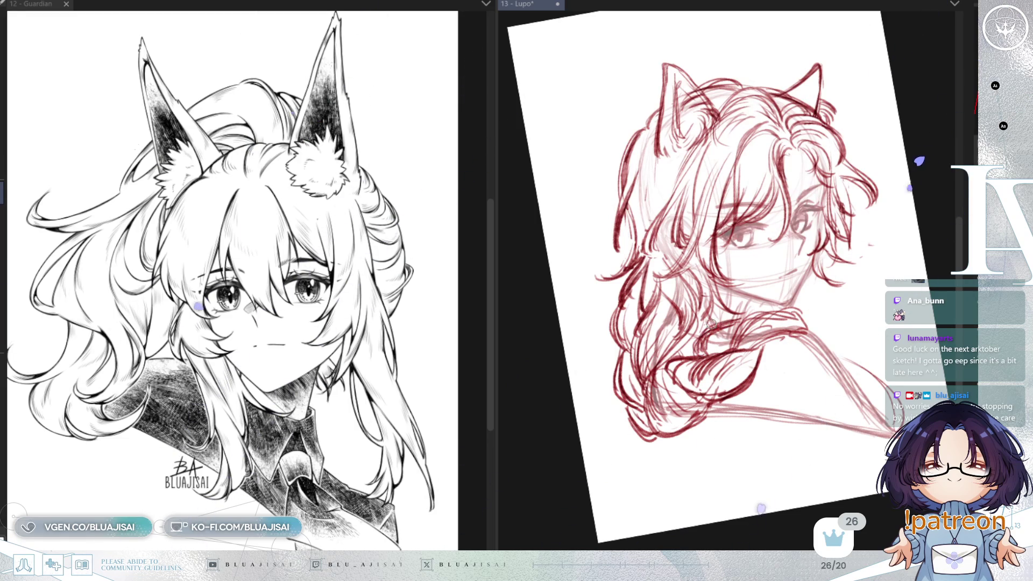
left_click_drag(789, 314, 702, 336)
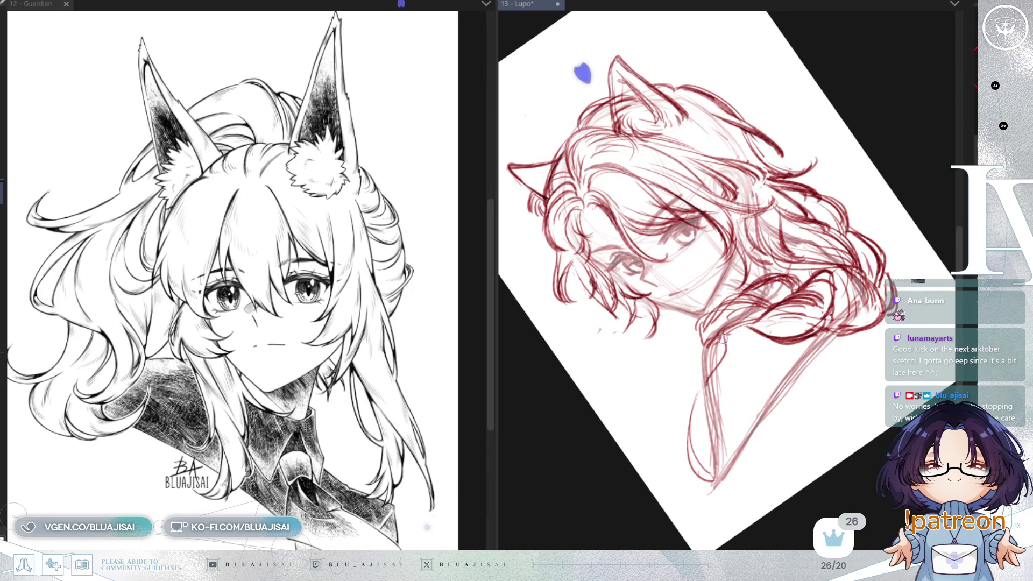
left_click_drag(699, 347, 685, 400)
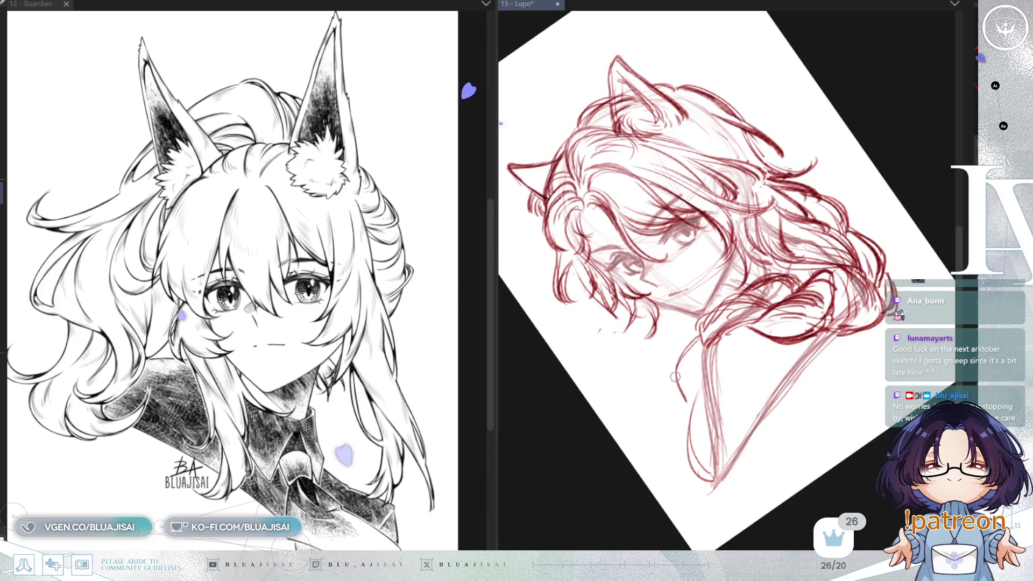
key("ctrl+z")
left_click_drag(697, 336, 692, 403)
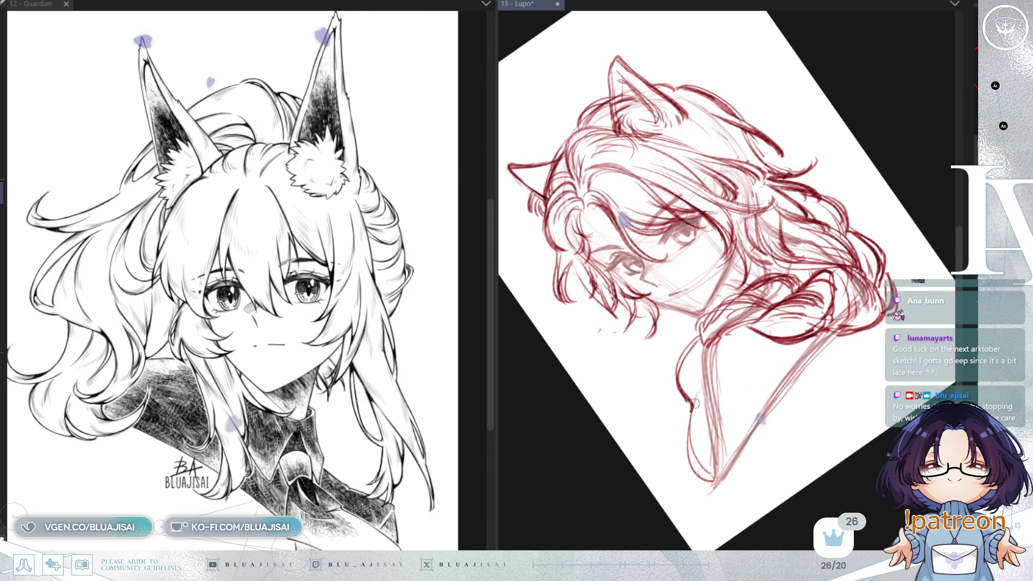
mouse_move(687, 463)
left_mouse_down()
mouse_move(676, 422)
mouse_move(699, 473)
left_mouse_up()
left_click_drag(698, 397, 709, 497)
Step: Return the canvas upright and mirror the view horizontally to check the sketch's proportions
left_click_drag(745, 433, 859, 353)
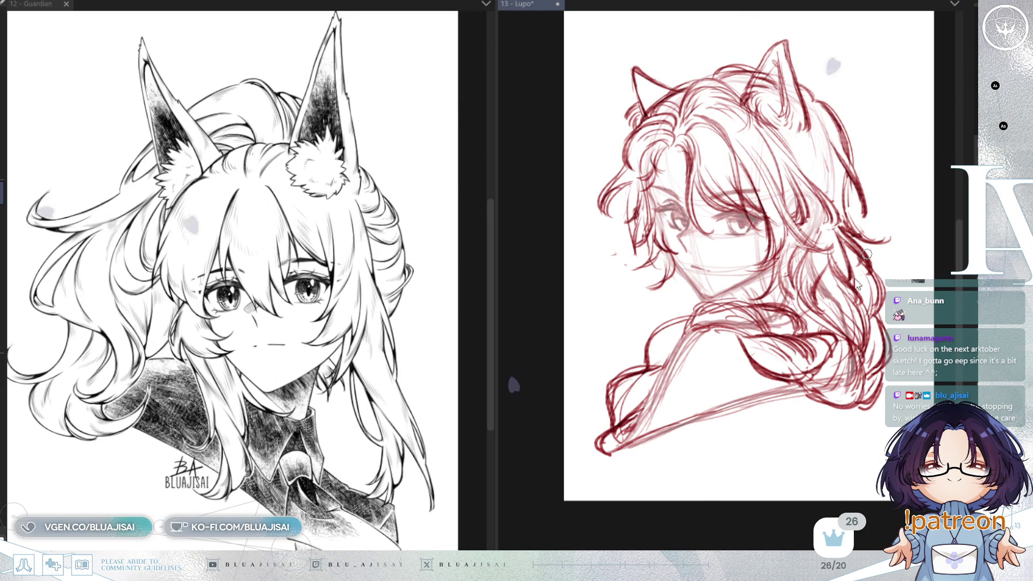
key("h")
left_click_drag(851, 282, 836, 306)
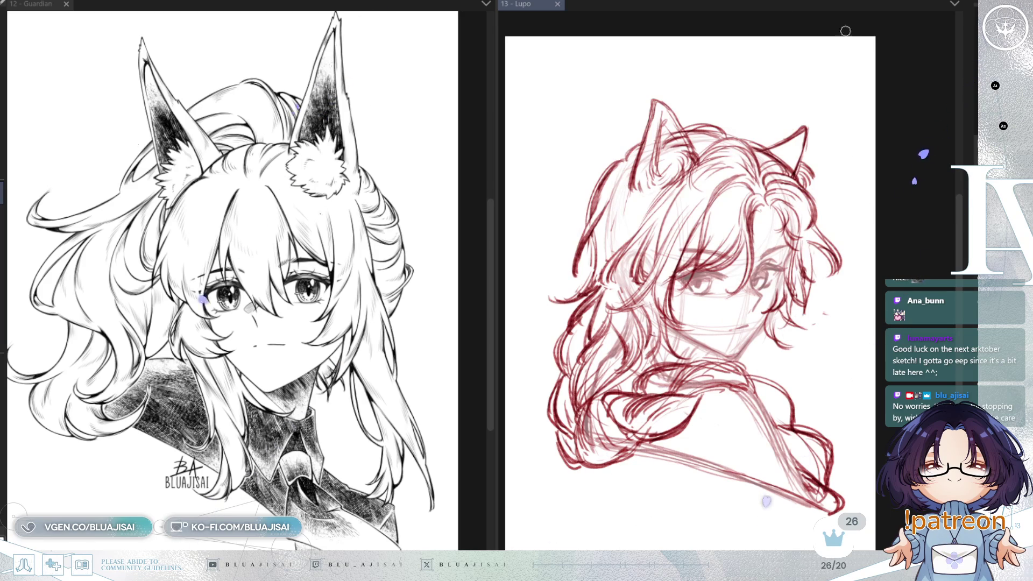
Step: Close the '13 - Lupo' document tab, leaving only the Guardian line art
left_click(558, 4)
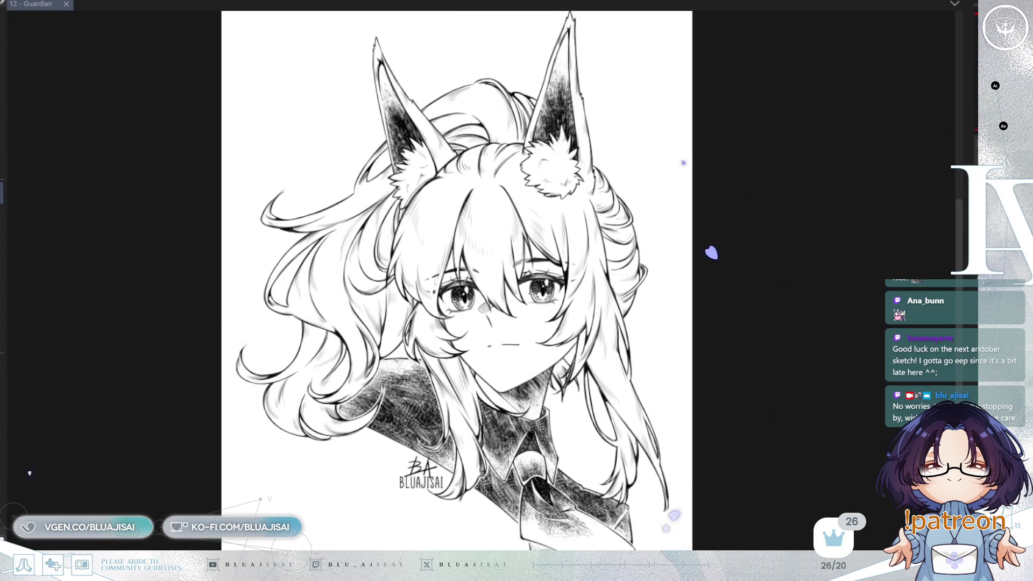
scroll(672, 322, "down", 1)
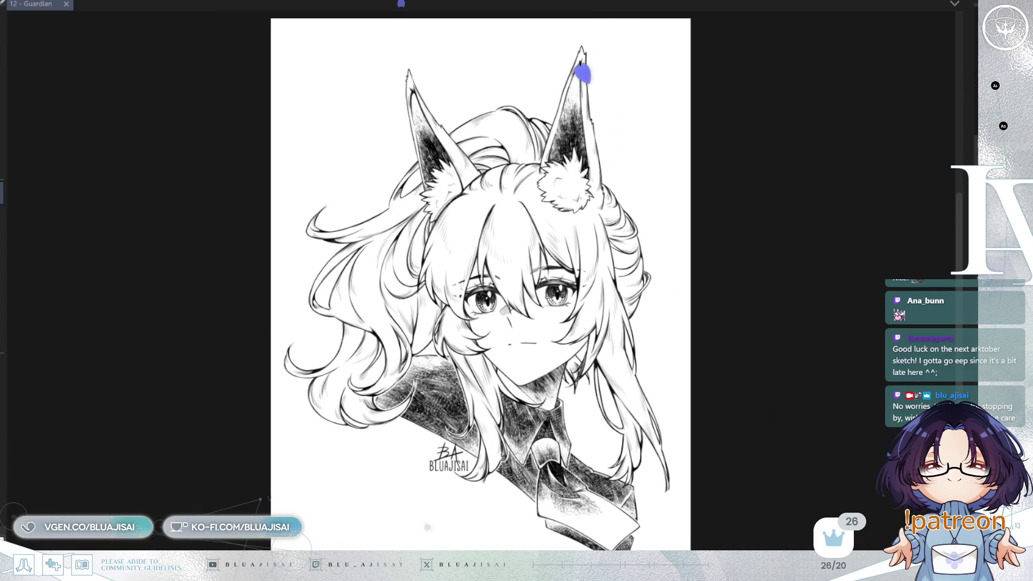